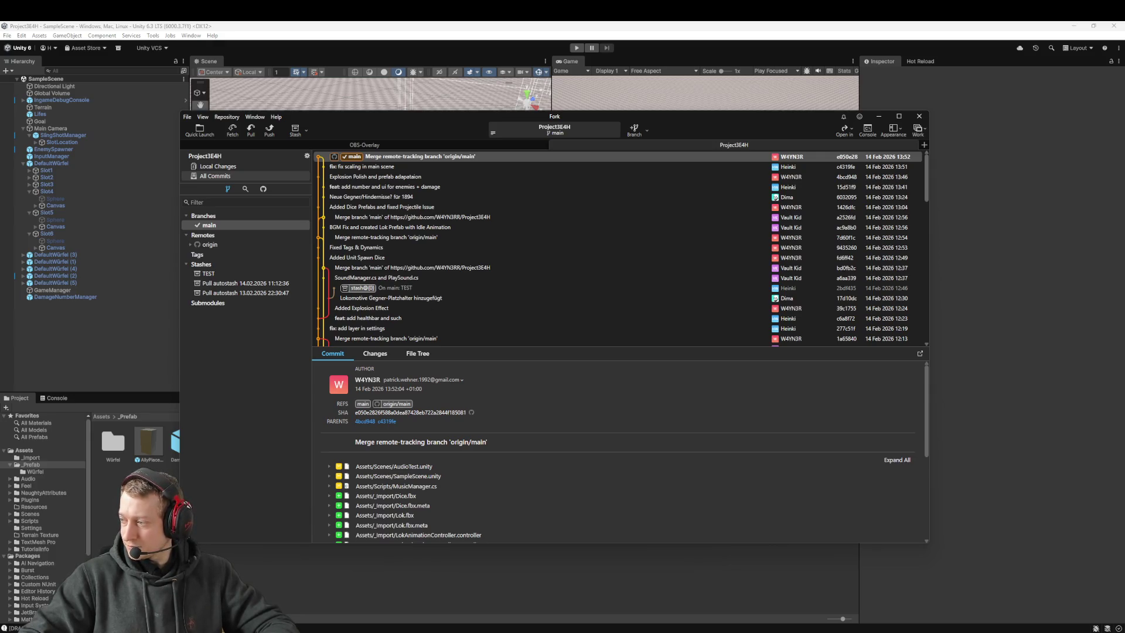
# Check Fork's Local Changes for pending edits, then return to the Unity editor
pyautogui.click(217, 166)
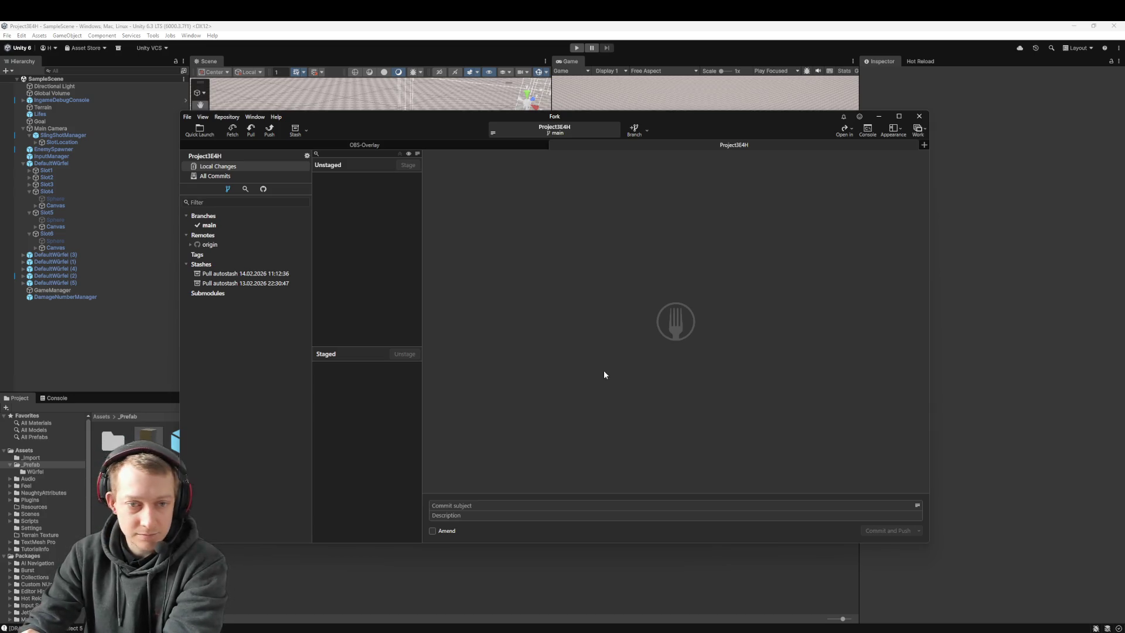
pyautogui.hotkey('alt', 'Tab')
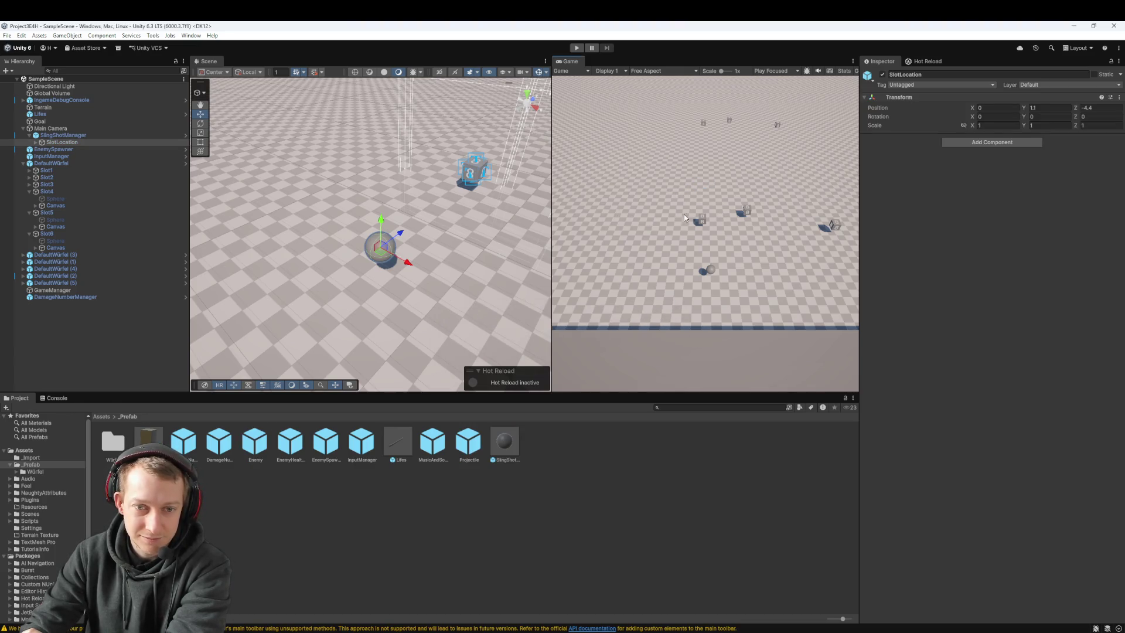
# Select Terrain, run a short Play-mode test of SampleScene, then bring Fork forward
pyautogui.scroll(-10, 461, 215)
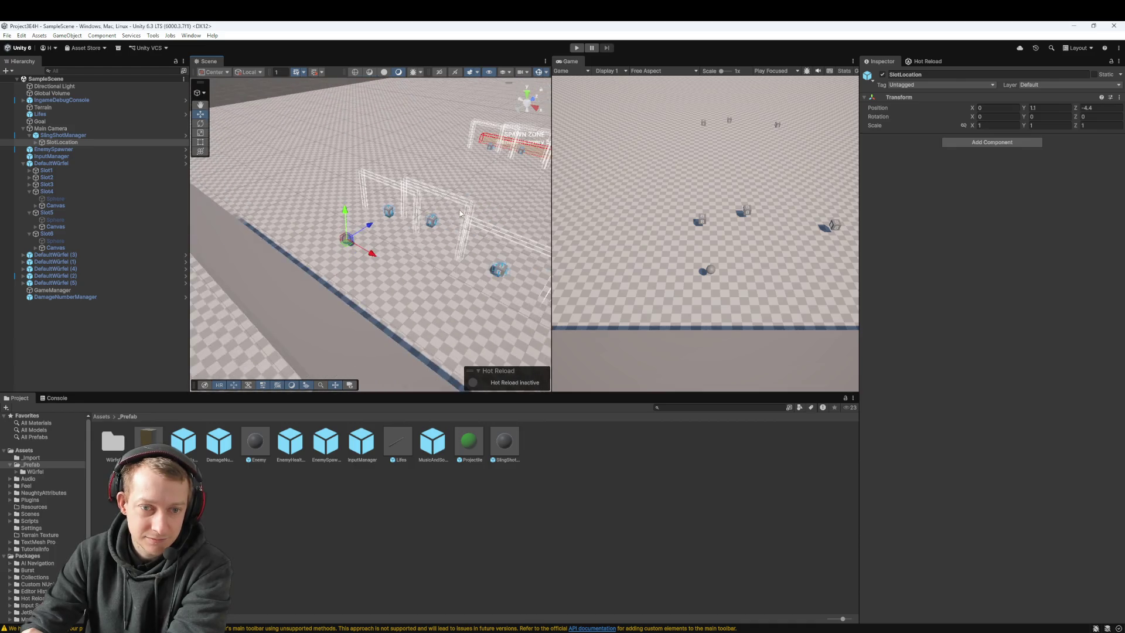
pyautogui.scroll(-5, 461, 214)
pyautogui.click(461, 214)
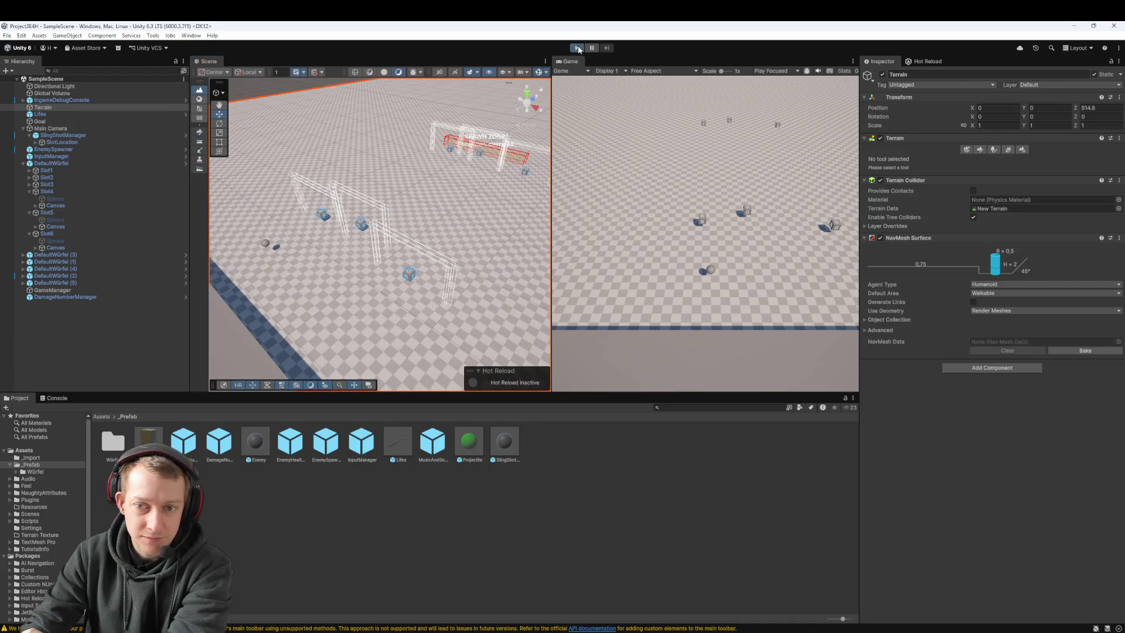
pyautogui.click(577, 48)
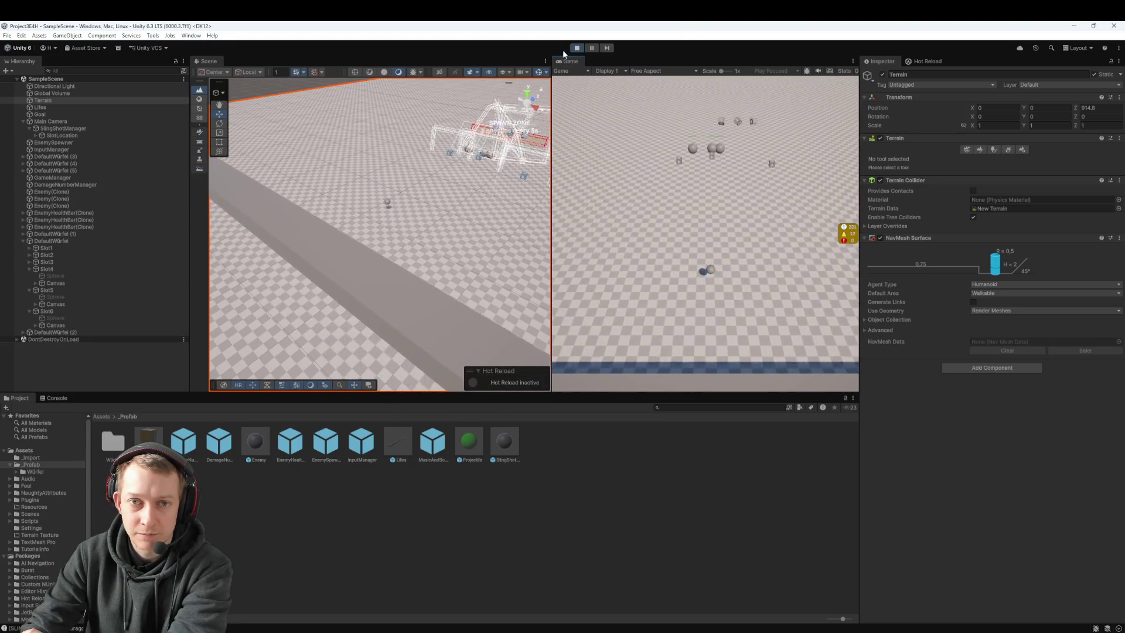
pyautogui.hotkey('ctrl', 'p')
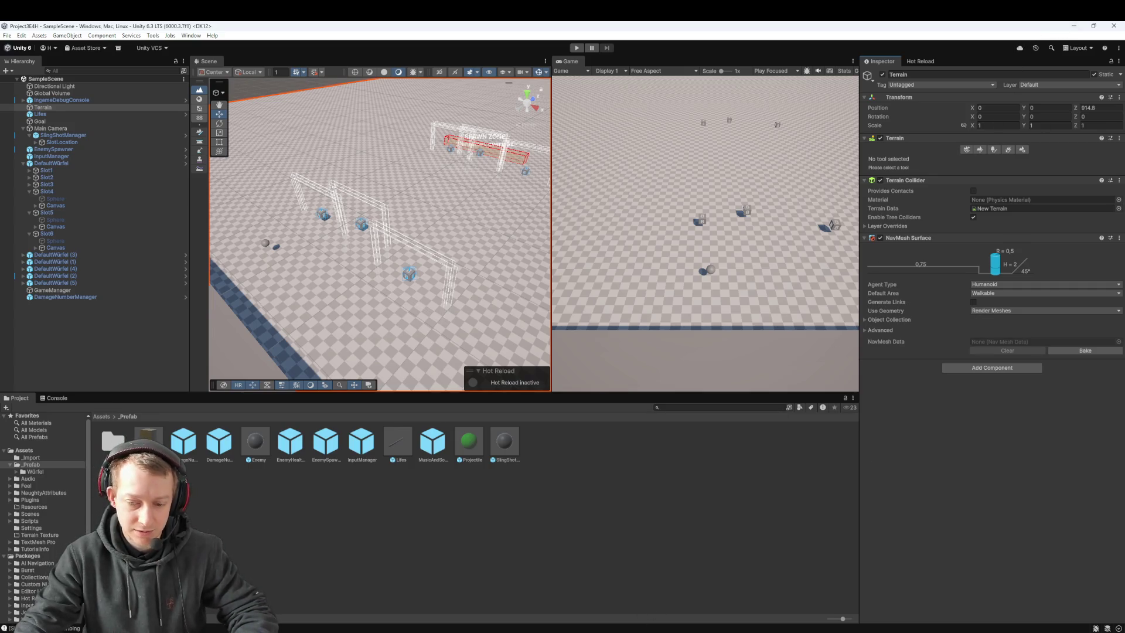
pyautogui.click(396, 592)
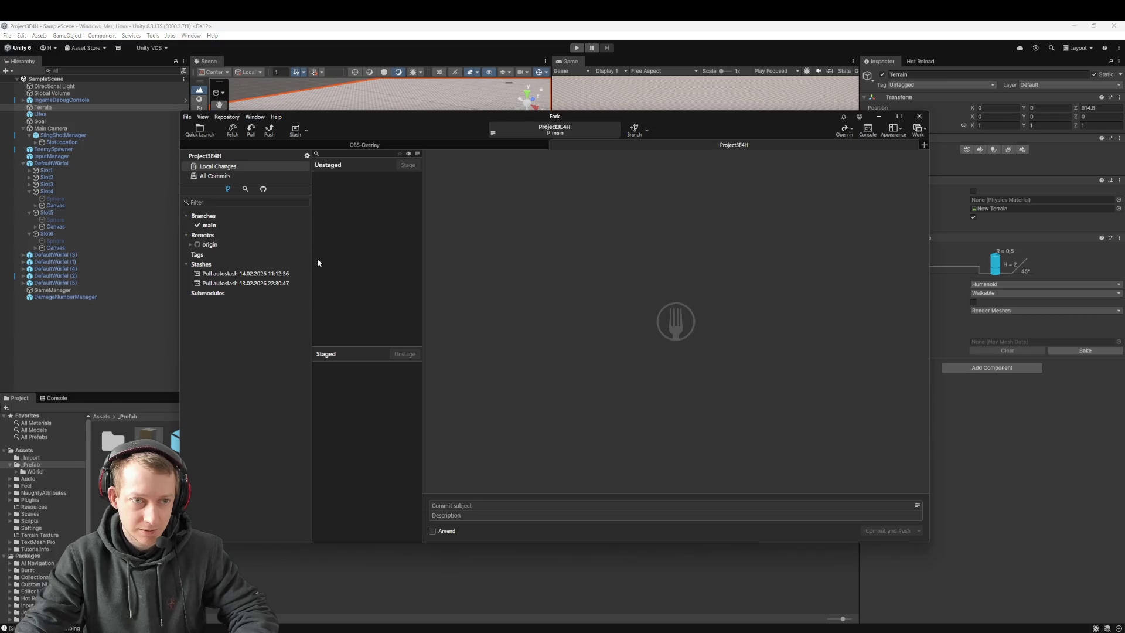
# Start a Hot Reload session, show the Terrain Inspector again, and close the Unity editor
pyautogui.click(934, 83)
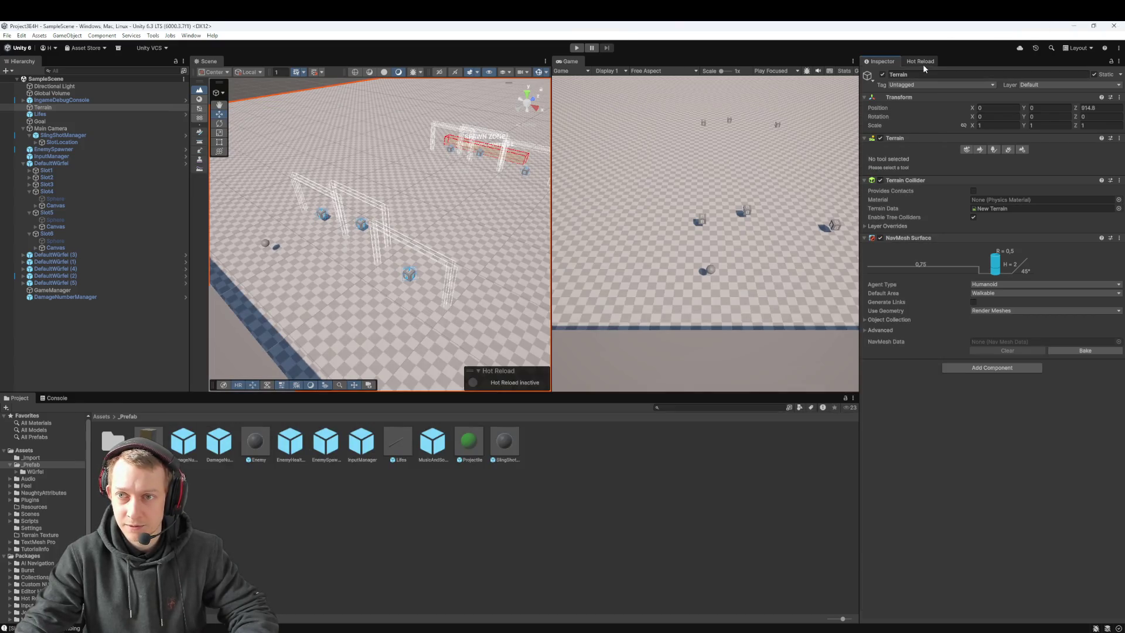
pyautogui.click(923, 63)
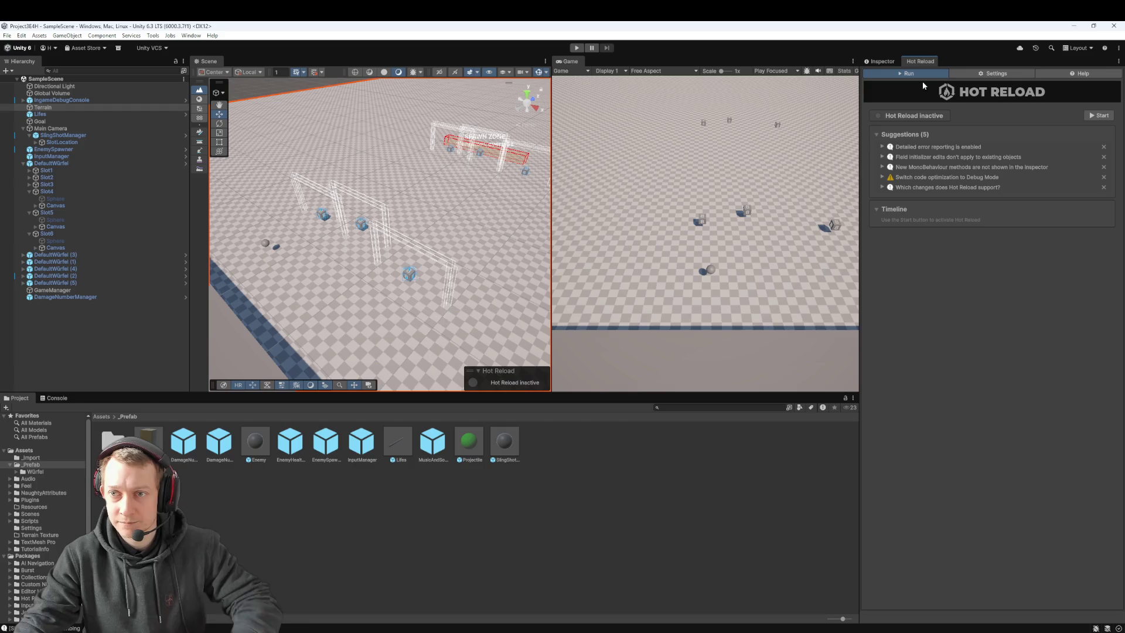
pyautogui.click(1088, 118)
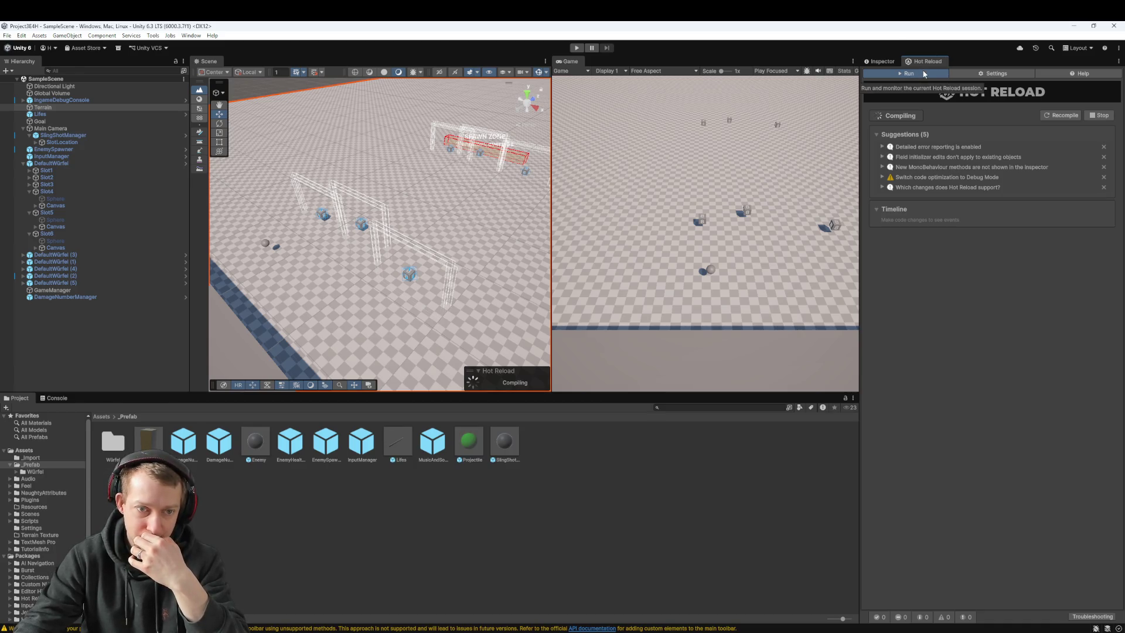
pyautogui.click(878, 62)
pyautogui.click(1114, 26)
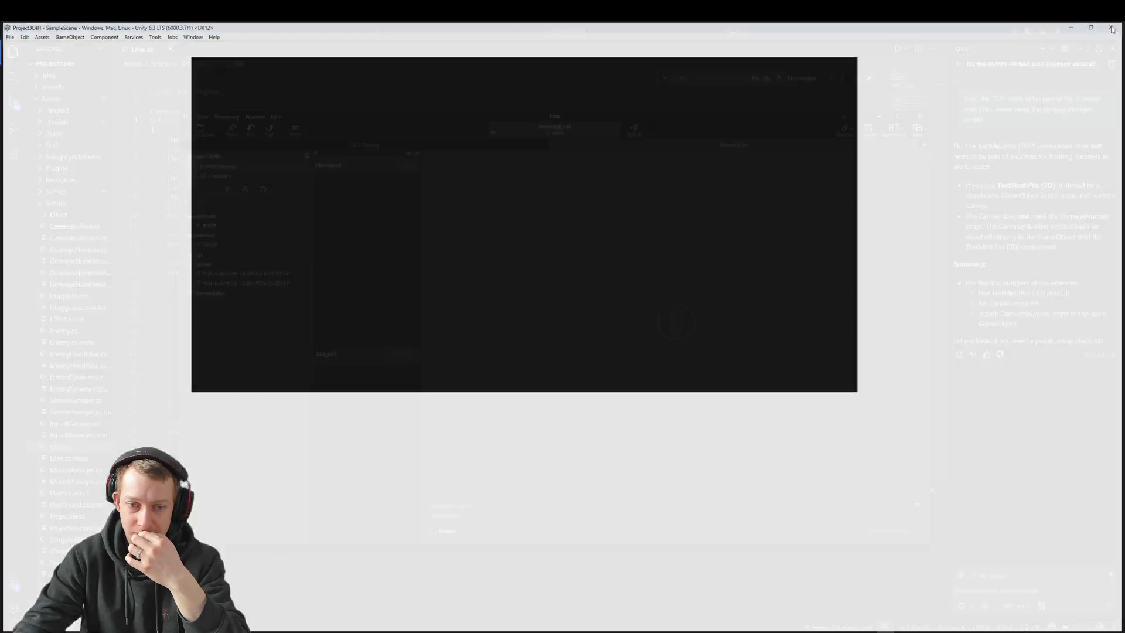
# Reopen Project3E4H from the Unity Hub project list and wait for the editor to load
pyautogui.click(530, 162)
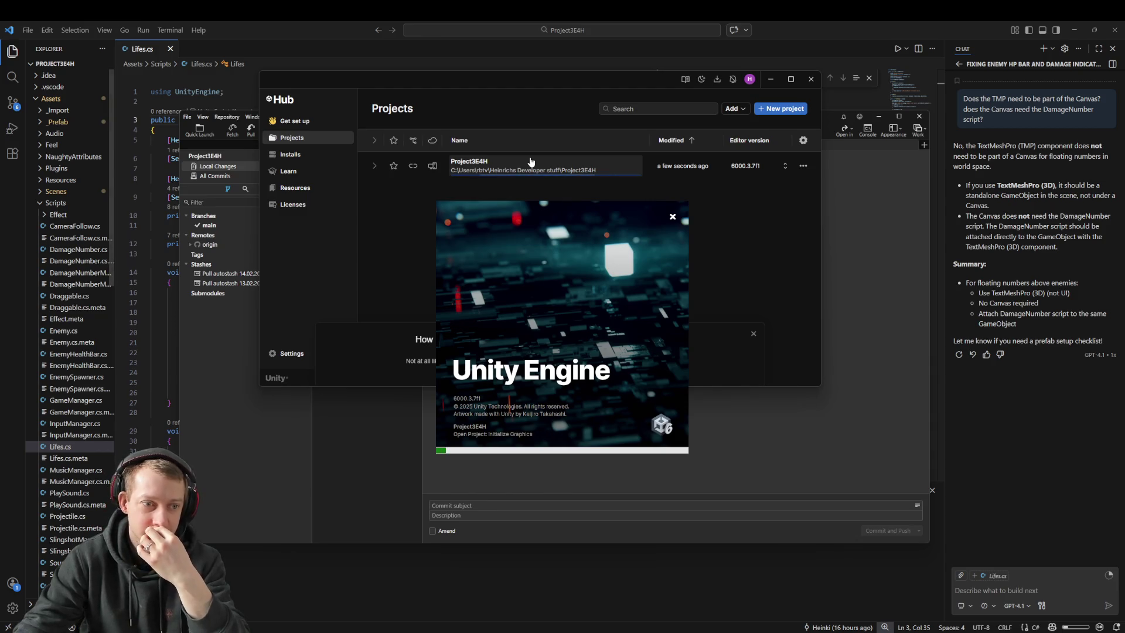
pyautogui.moveTo(549, 630)
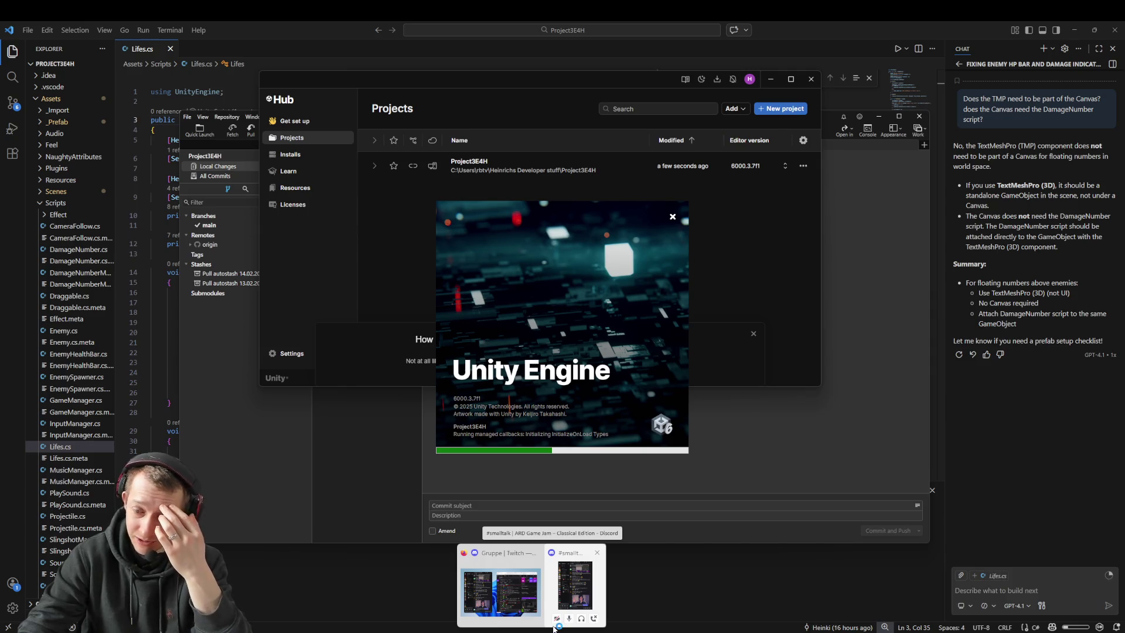
pyautogui.moveTo(954, 628)
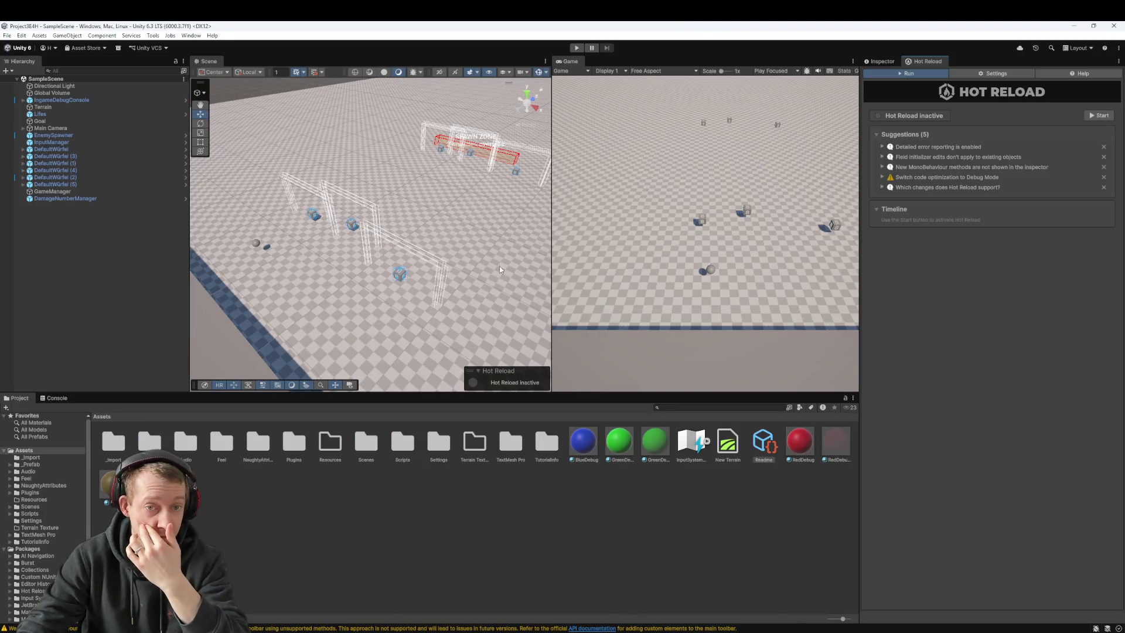
# Open GameplayScene from Assets/Scenes, switch back to SampleScene, then bring up Fork
pyautogui.scroll(-5, 320, 233)
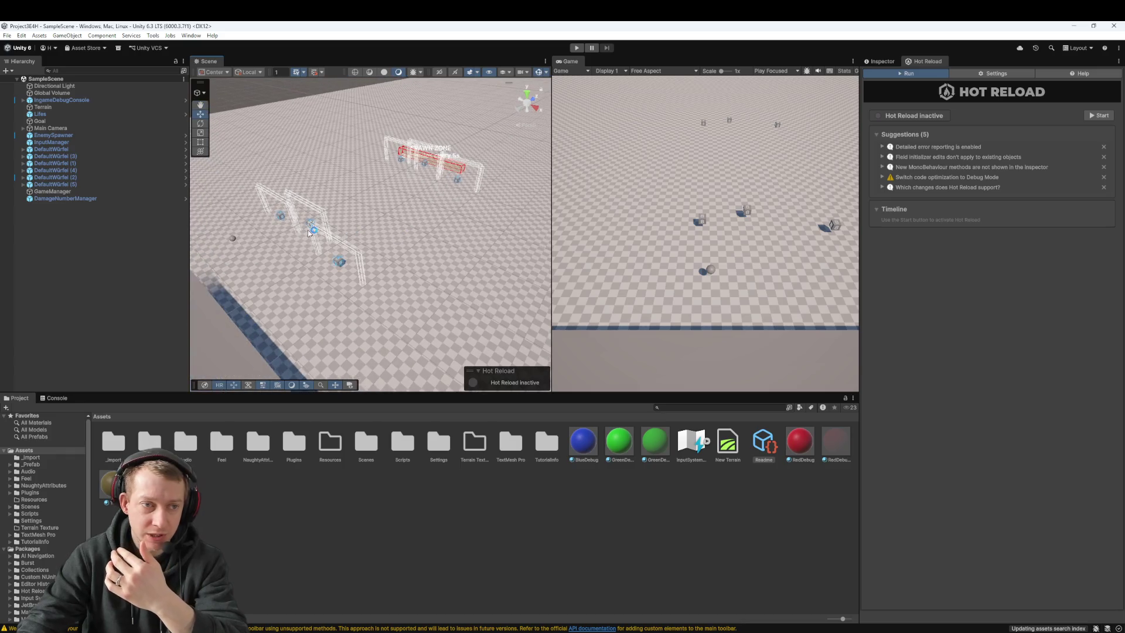
pyautogui.click(452, 592)
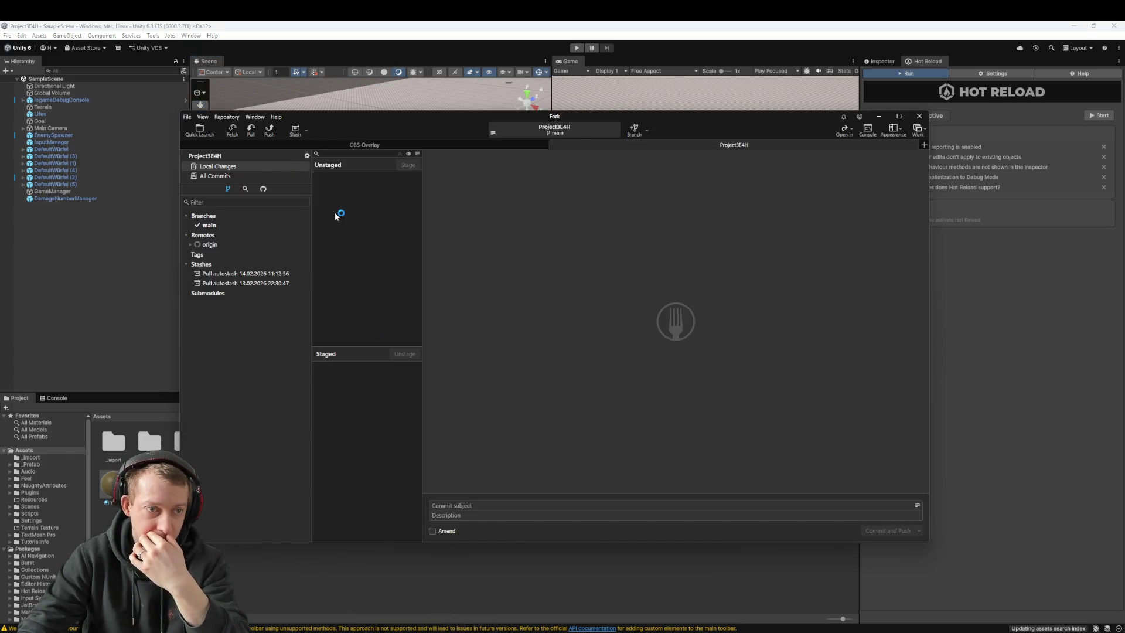
pyautogui.click(133, 233)
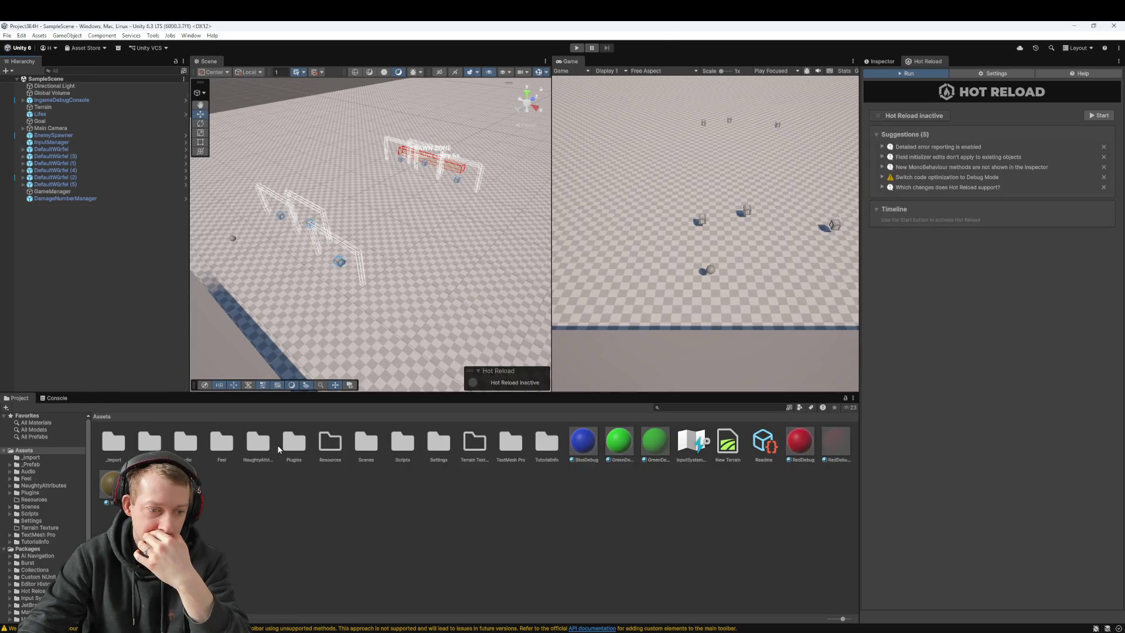
pyautogui.doubleClick(367, 444)
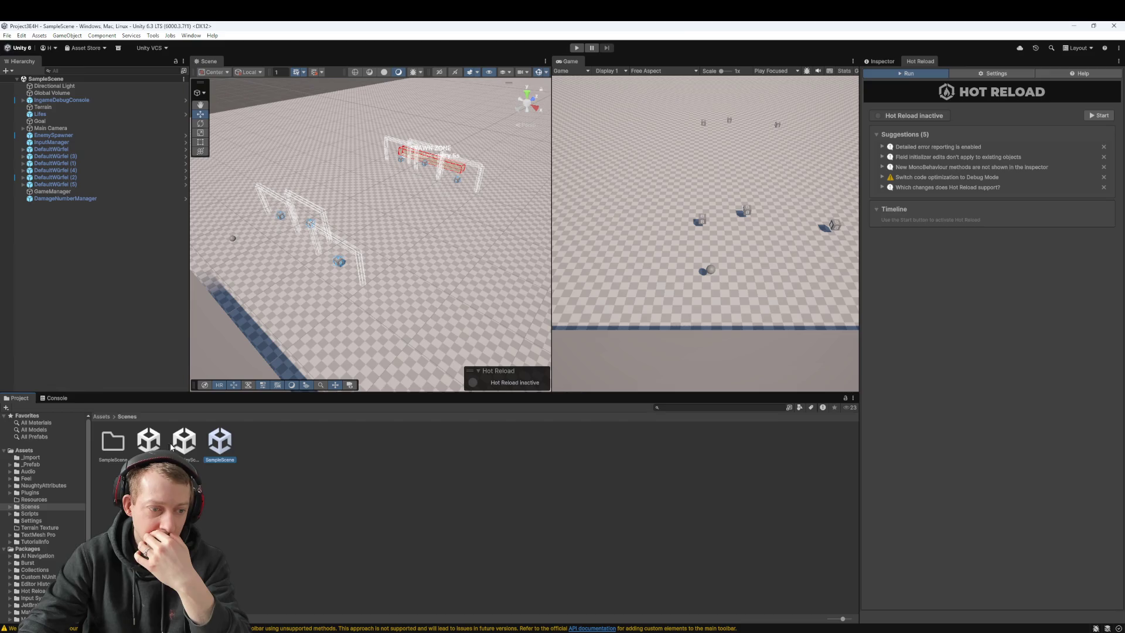
pyautogui.doubleClick(176, 444)
pyautogui.doubleClick(217, 450)
pyautogui.hotkey('alt', 'Tab')
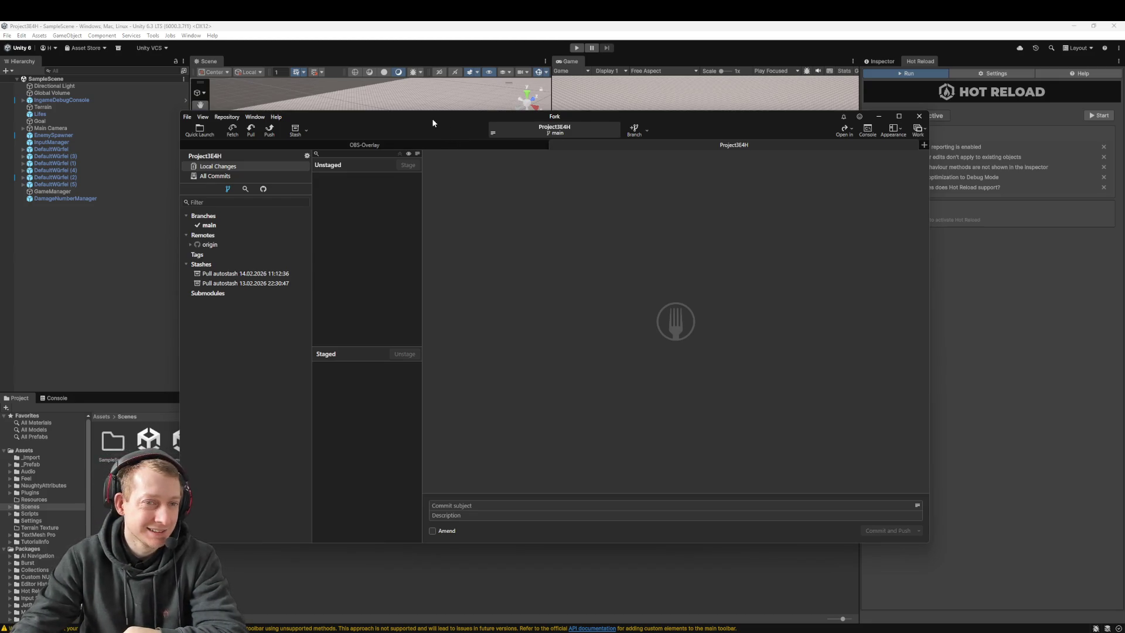
# Fetch the latest changes from origin in Fork
pyautogui.moveTo(433, 118); pyautogui.dragTo(413, 113)
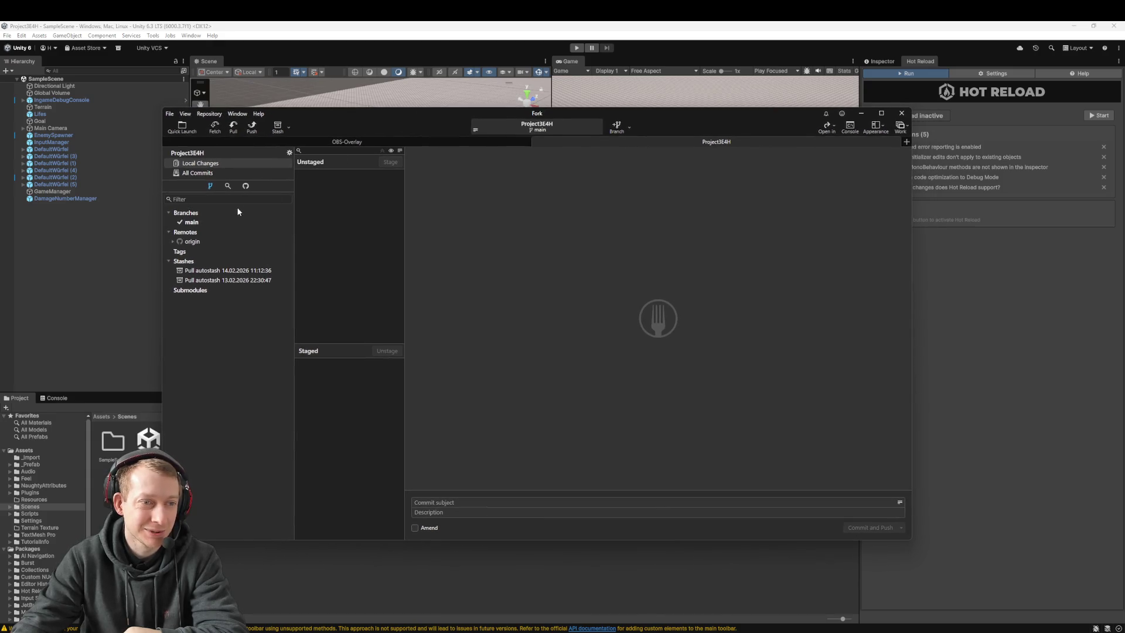
pyautogui.click(221, 173)
pyautogui.click(221, 164)
pyautogui.click(215, 126)
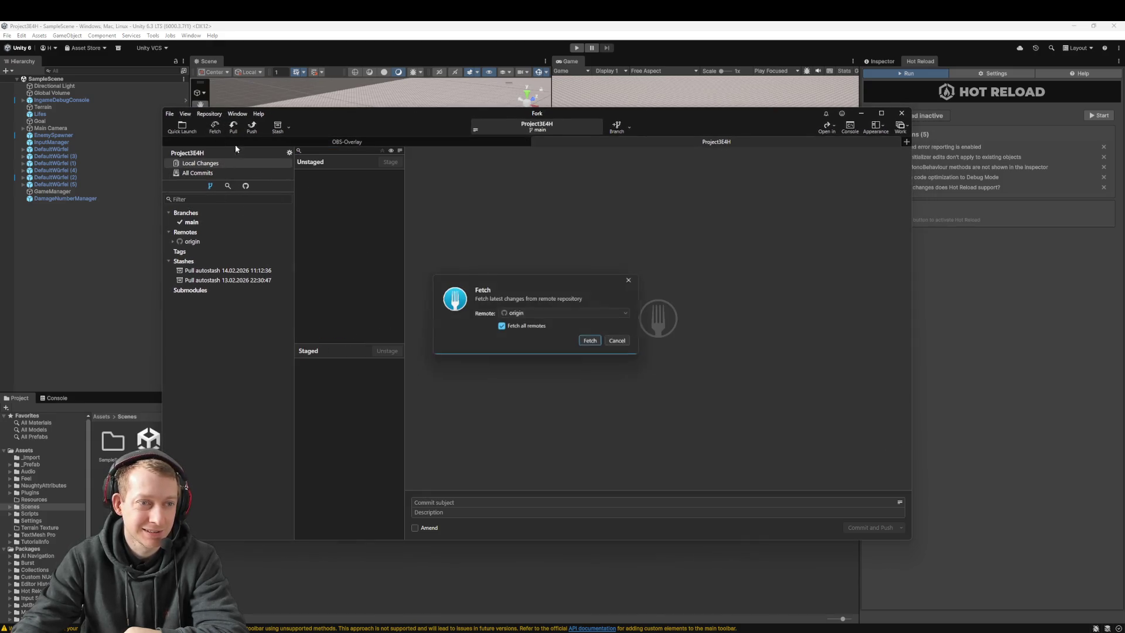
pyautogui.click(592, 343)
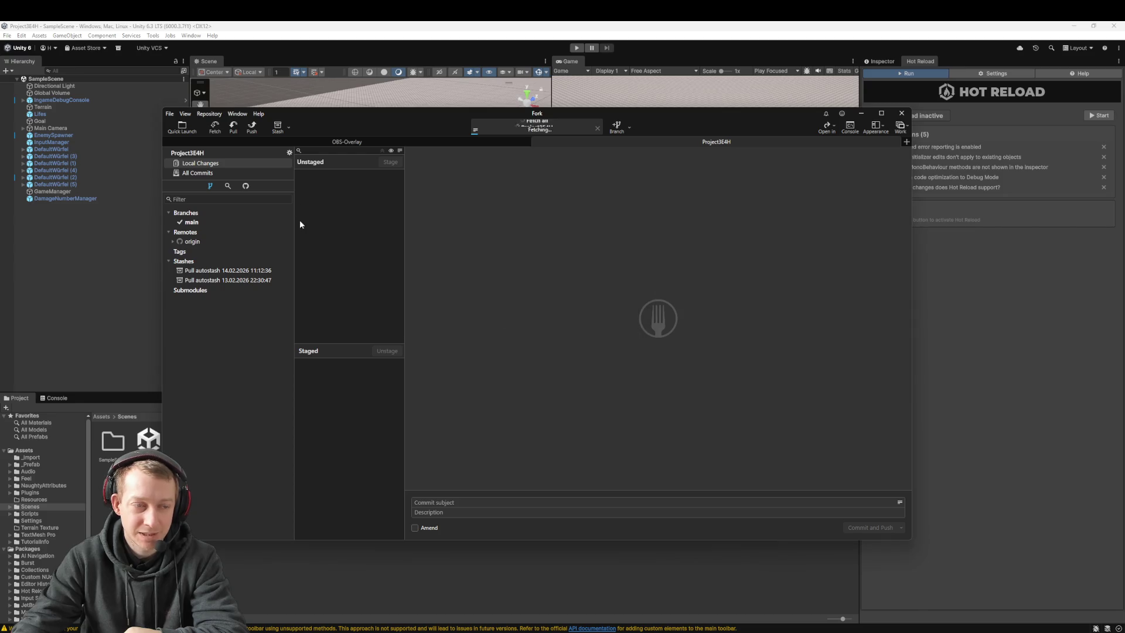
# Pull origin/main into the local main branch and return to Unity
pyautogui.click(234, 129)
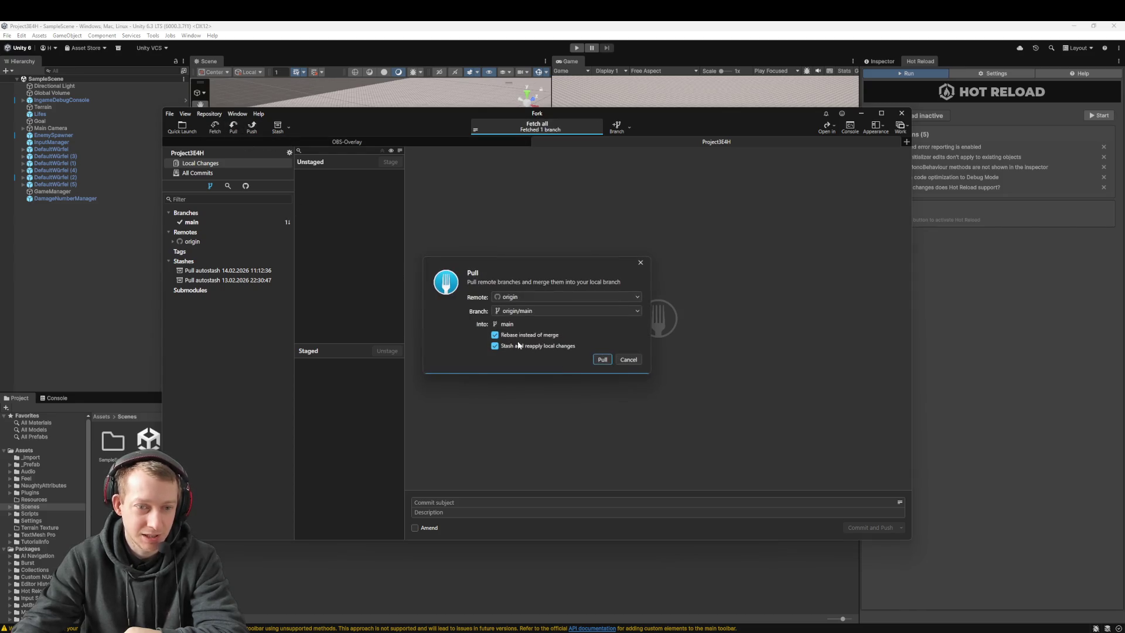
pyautogui.click(596, 361)
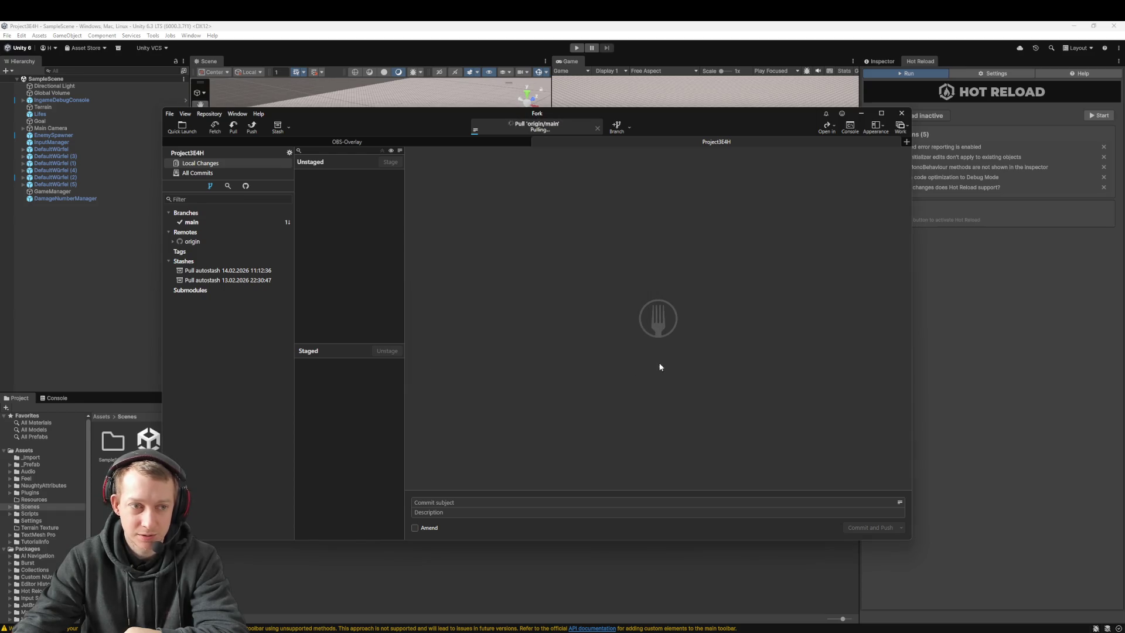
pyautogui.click(1032, 369)
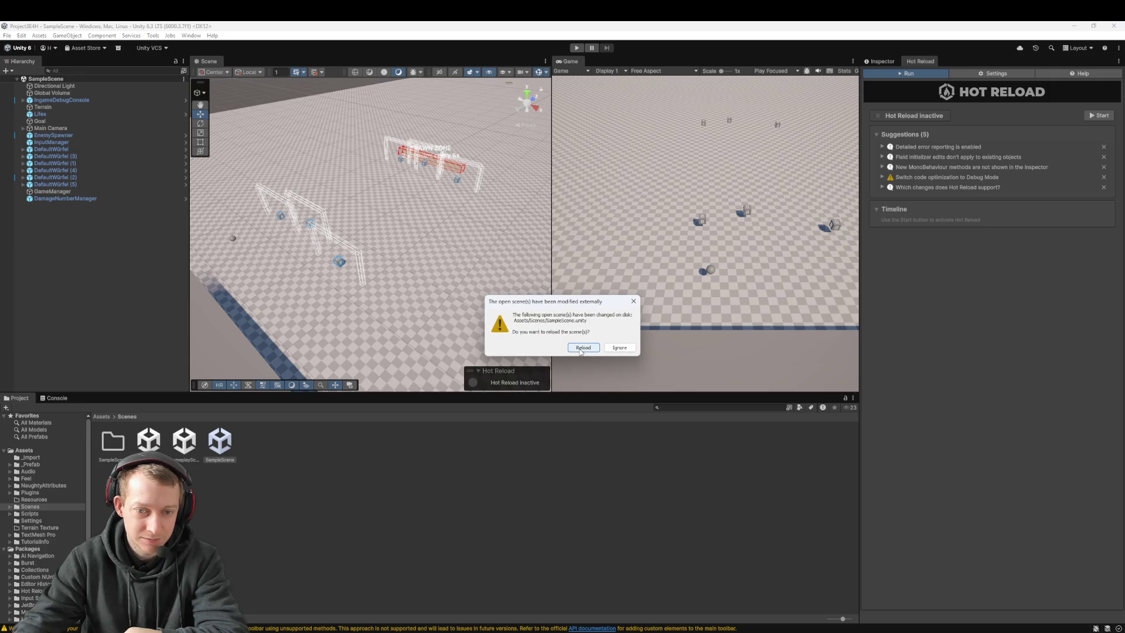
# Reload the externally changed SampleScene, enter Play mode and sling dice at the enemies
pyautogui.click(582, 349)
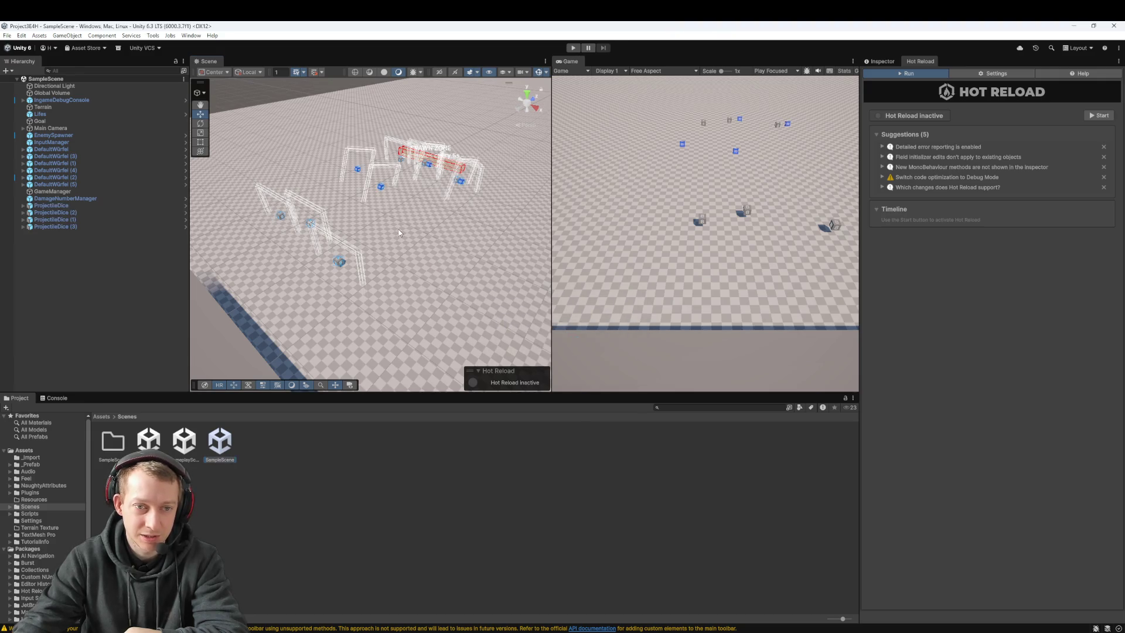
pyautogui.click(573, 47)
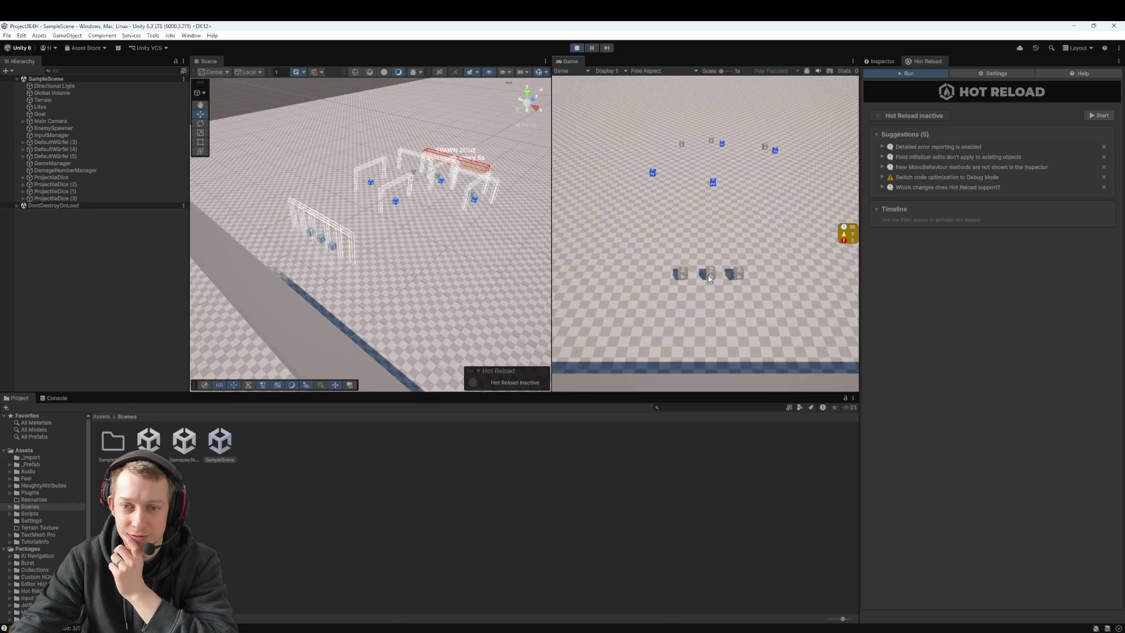
pyautogui.moveTo(734, 285); pyautogui.dragTo(724, 146)
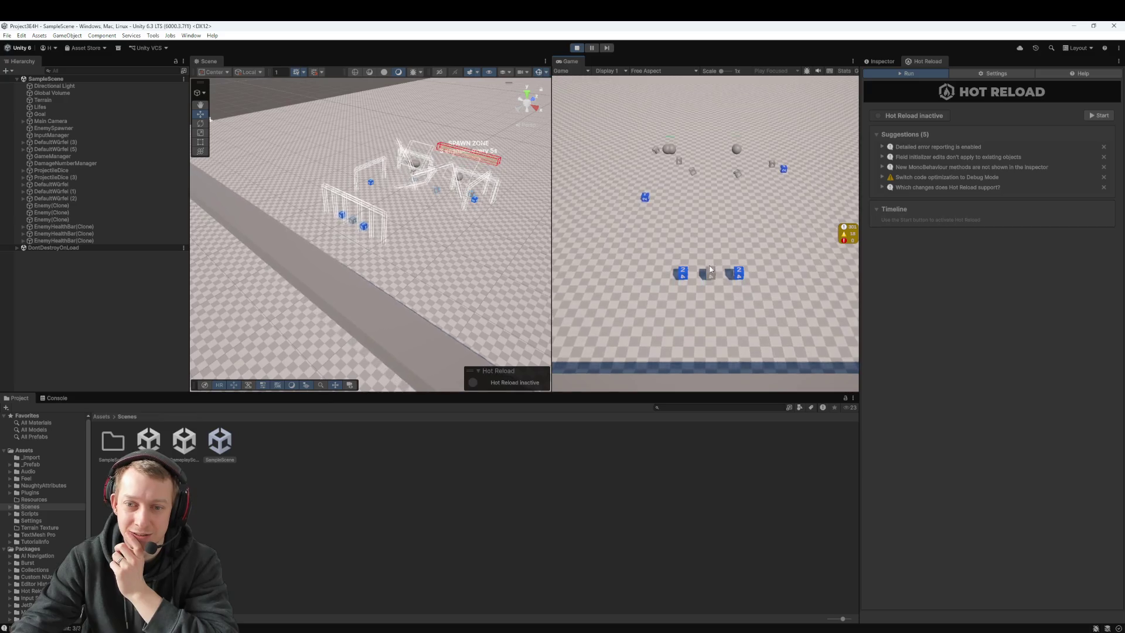
pyautogui.moveTo(732, 332); pyautogui.dragTo(693, 300)
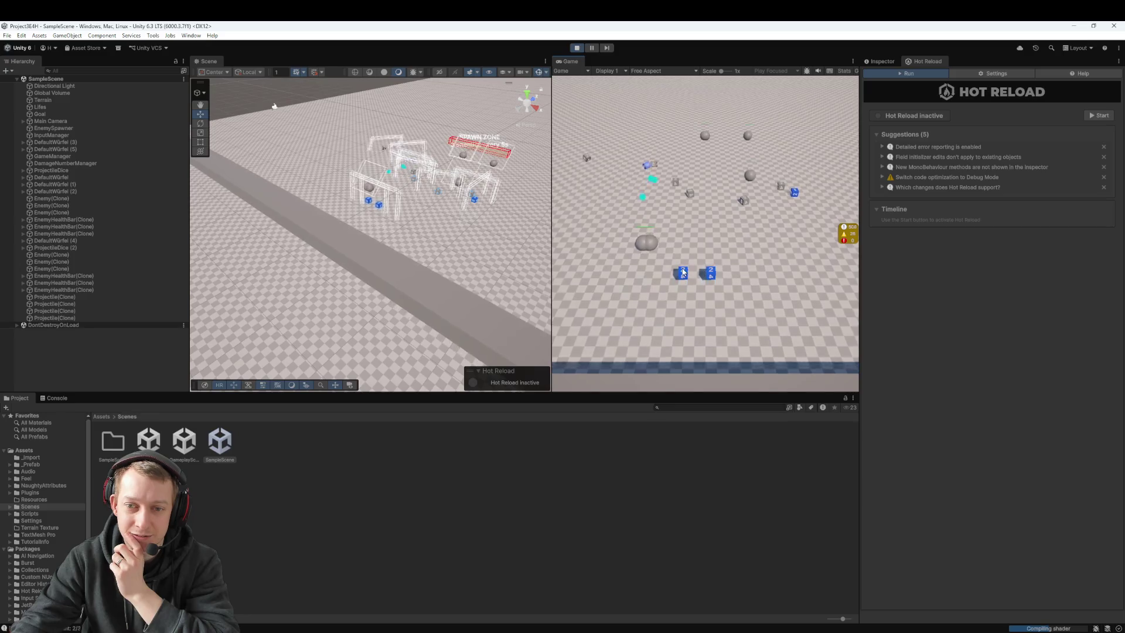
pyautogui.moveTo(715, 289)
pyautogui.mouseDown()
pyautogui.moveTo(643, 265)
pyautogui.moveTo(683, 209)
pyautogui.mouseUp()
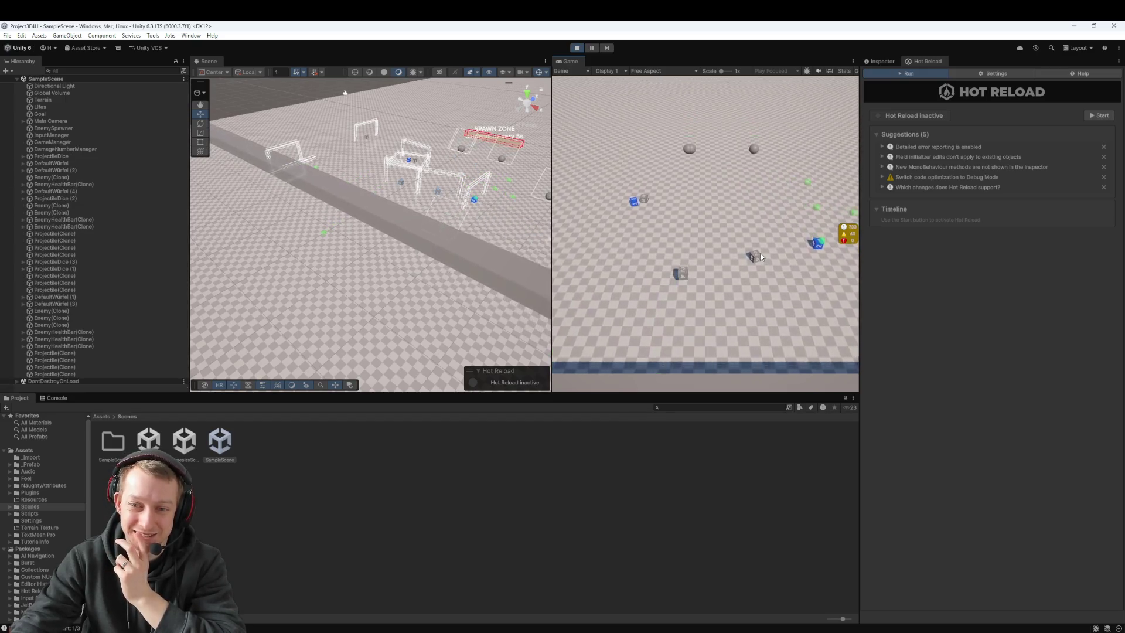
# Throw more dice volleys to check the damage numbers, then stop Play mode
pyautogui.moveTo(677, 273); pyautogui.dragTo(685, 283)
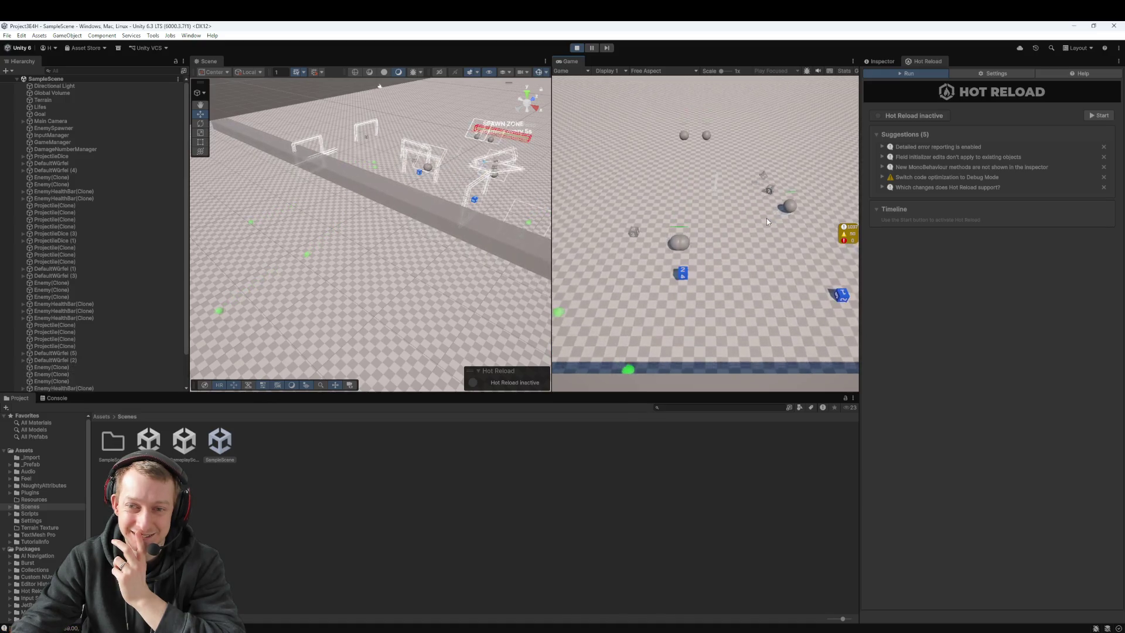
pyautogui.click(682, 282)
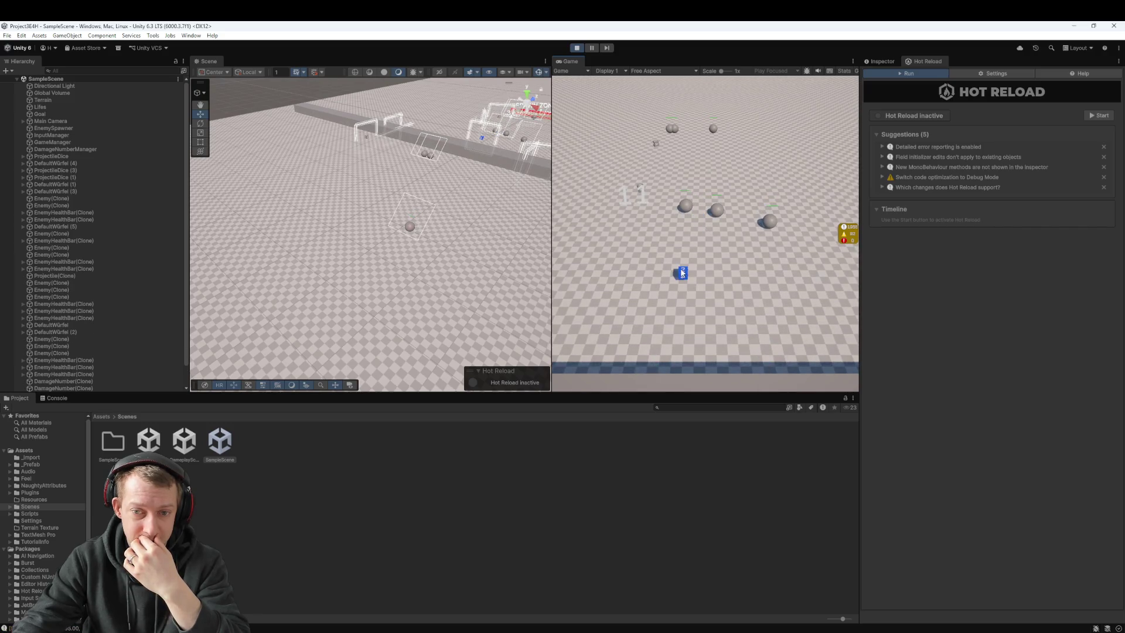
pyautogui.click(577, 48)
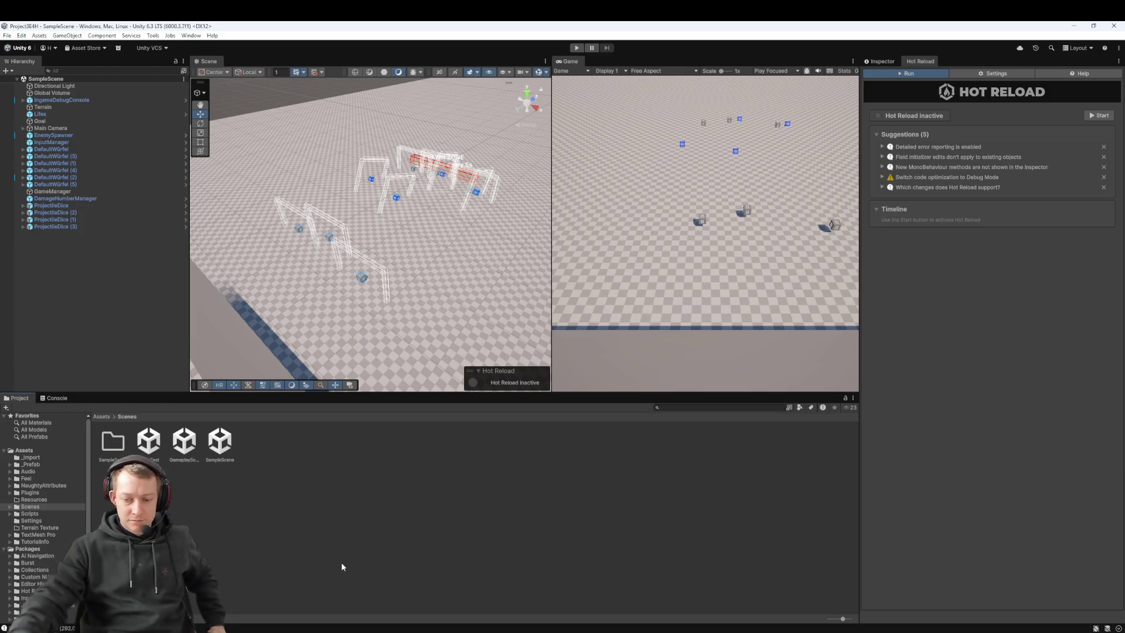
pyautogui.hotkey('alt', 'Tab')
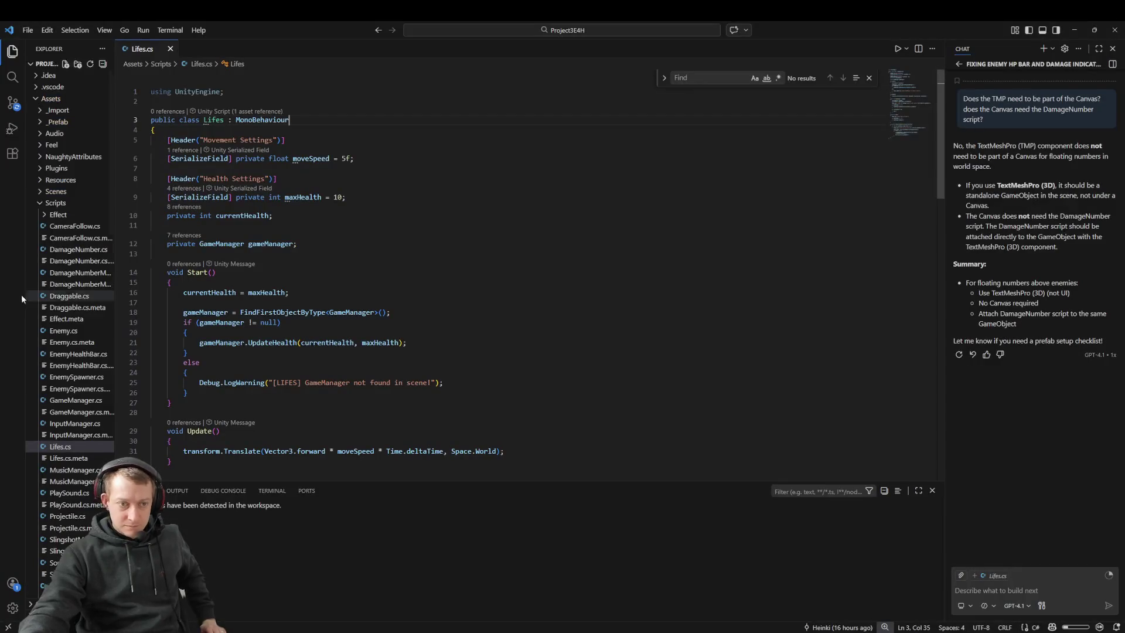
# Collapse Assets in VS Code's Explorer, then switch via Fork to Rider's SlingshotManager.cs
pyautogui.click(41, 99)
pyautogui.moveTo(532, 632)
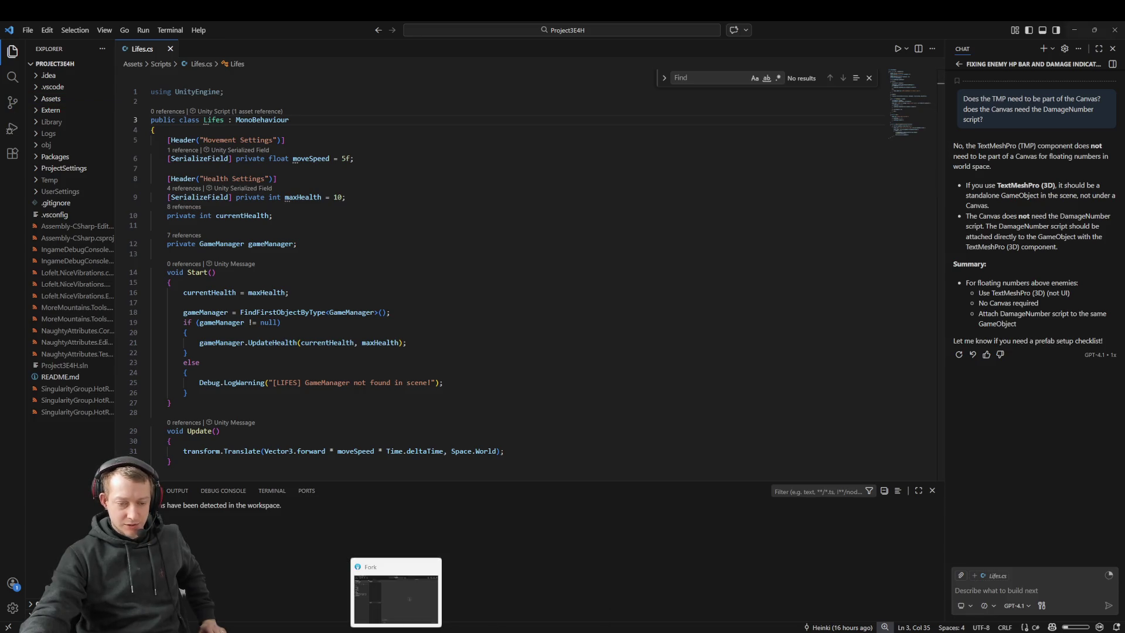
pyautogui.click(397, 630)
pyautogui.moveTo(609, 630)
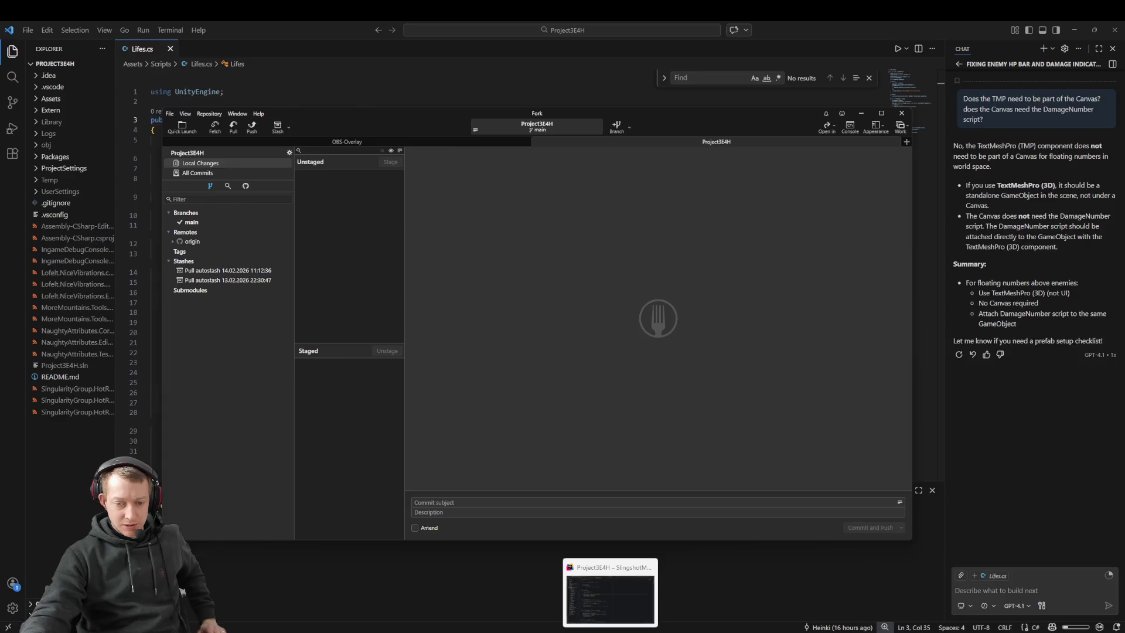
pyautogui.click(606, 581)
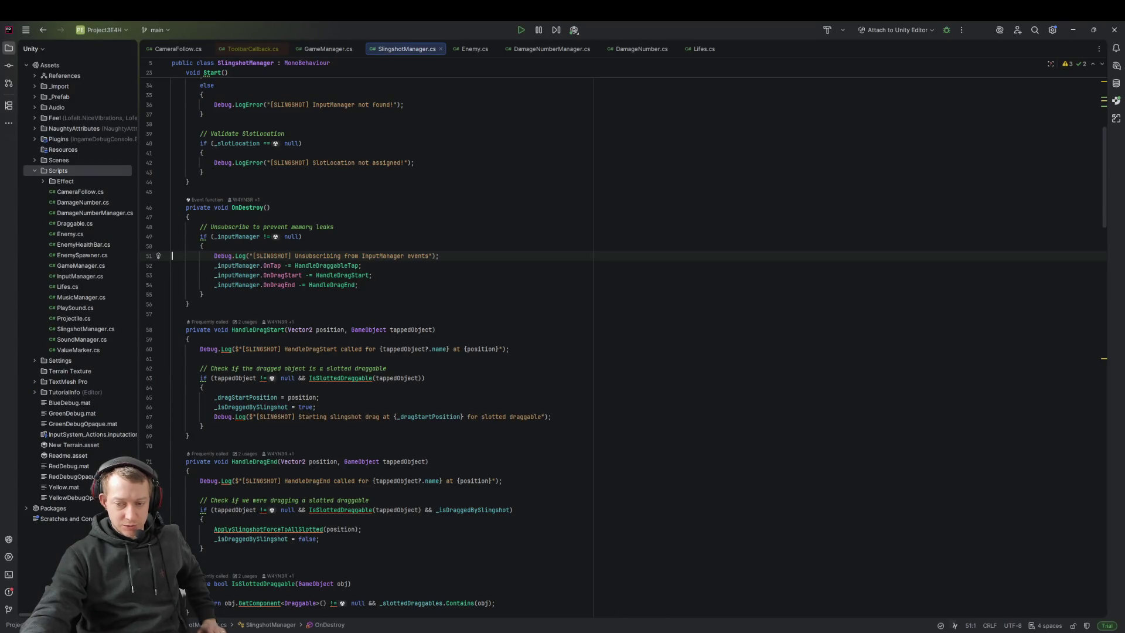
pyautogui.hotkey('alt', 'Tab')
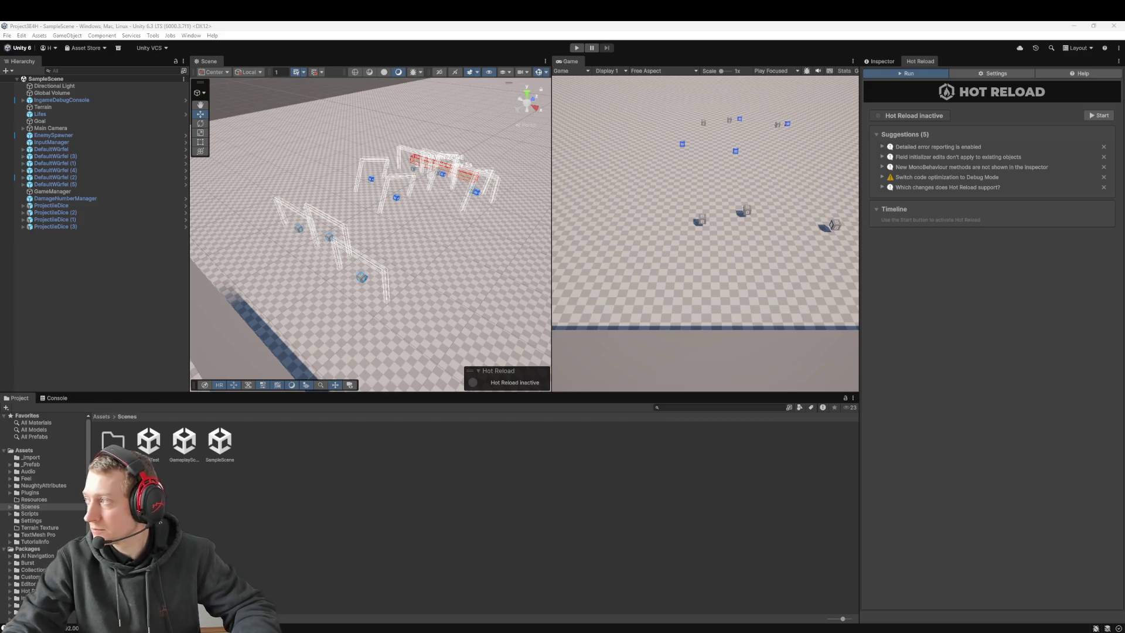
# Open a new File Explorer window with Win+E
pyautogui.press('super+e')
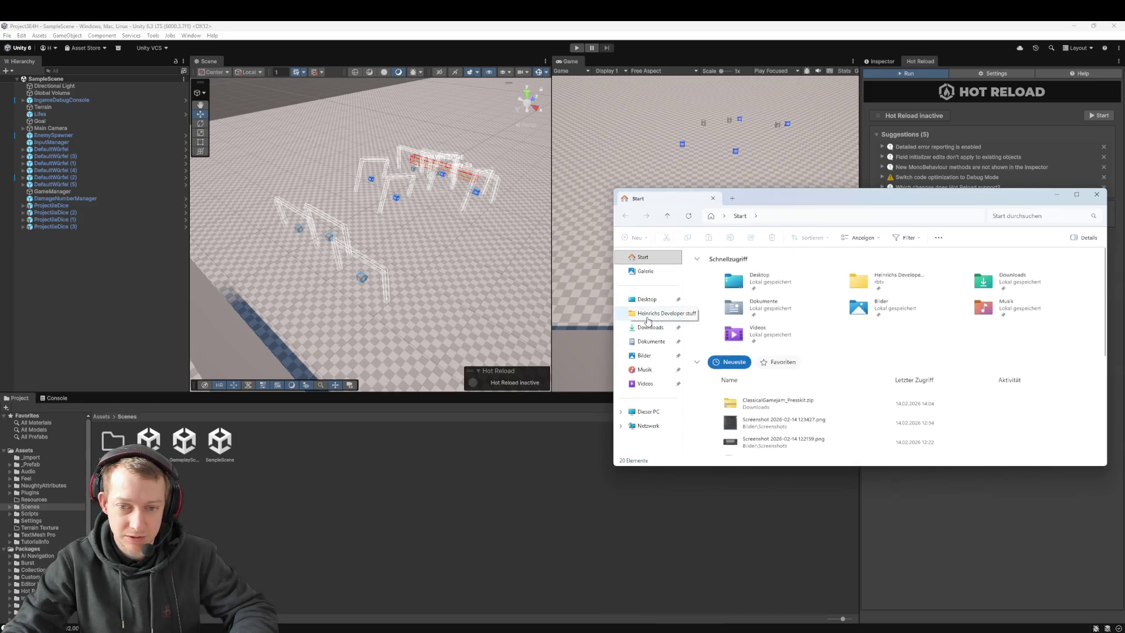
# Extract ClassicalGamejam_Presskit.zip in Downloads to its suggested folder and select that folder
pyautogui.click(651, 327)
pyautogui.moveTo(820, 198); pyautogui.dragTo(718, 193)
pyautogui.click(648, 274)
pyautogui.rightClick(646, 274)
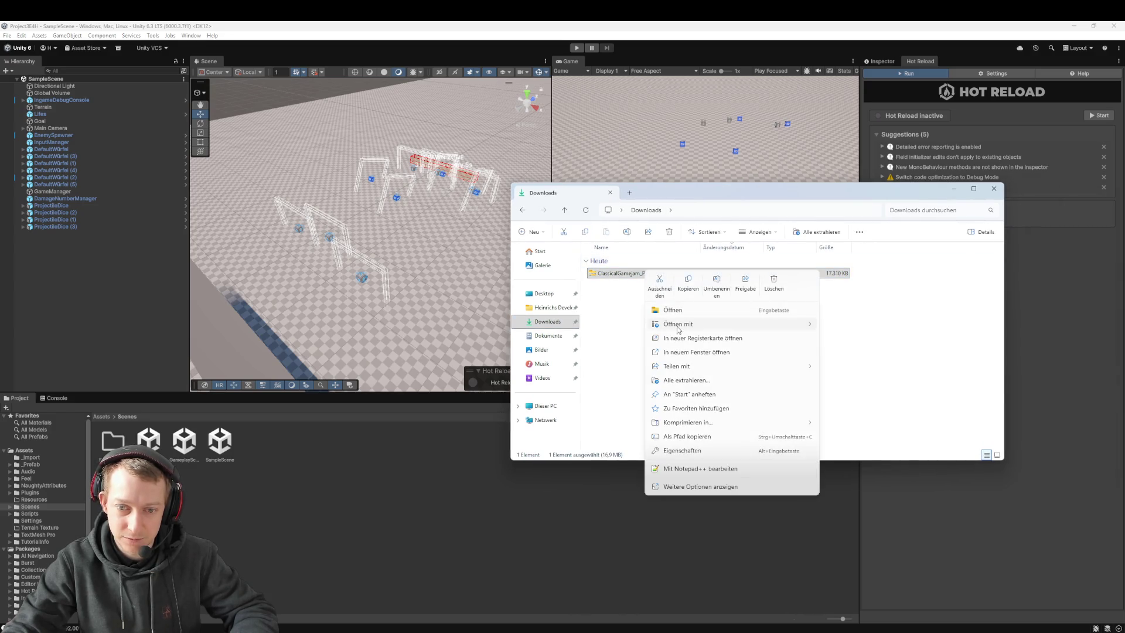
pyautogui.click(697, 381)
pyautogui.press('Return')
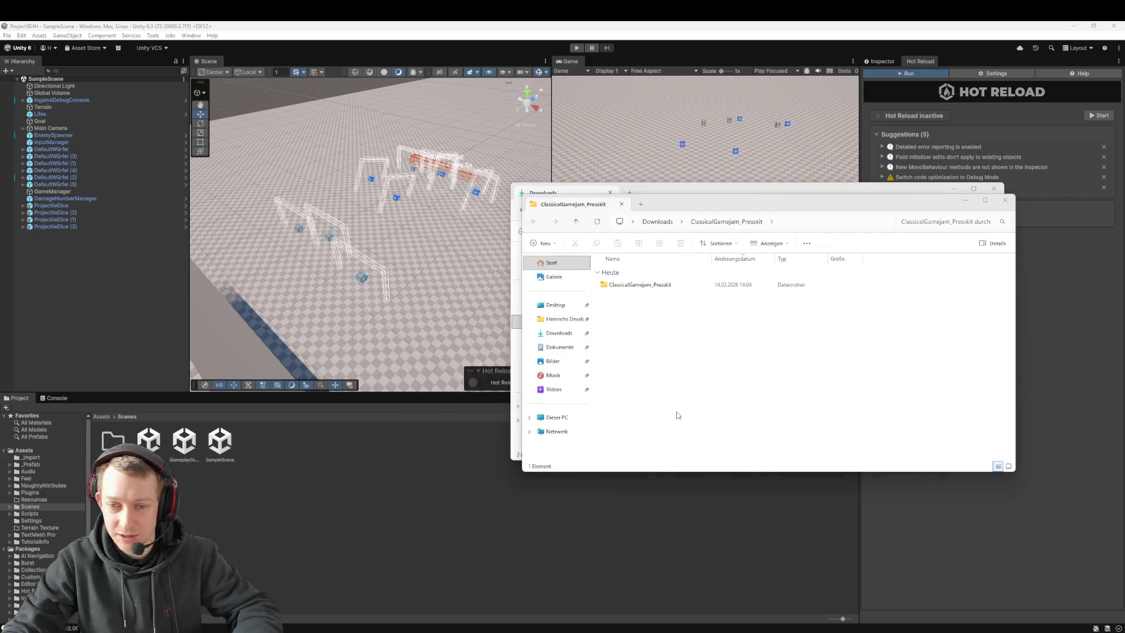
pyautogui.click(649, 286)
# Open Award.png from the ClassicalGamejam_Presskit folder and browse the press-kit images up to the key art
pyautogui.doubleClick(648, 287)
pyautogui.click(638, 288)
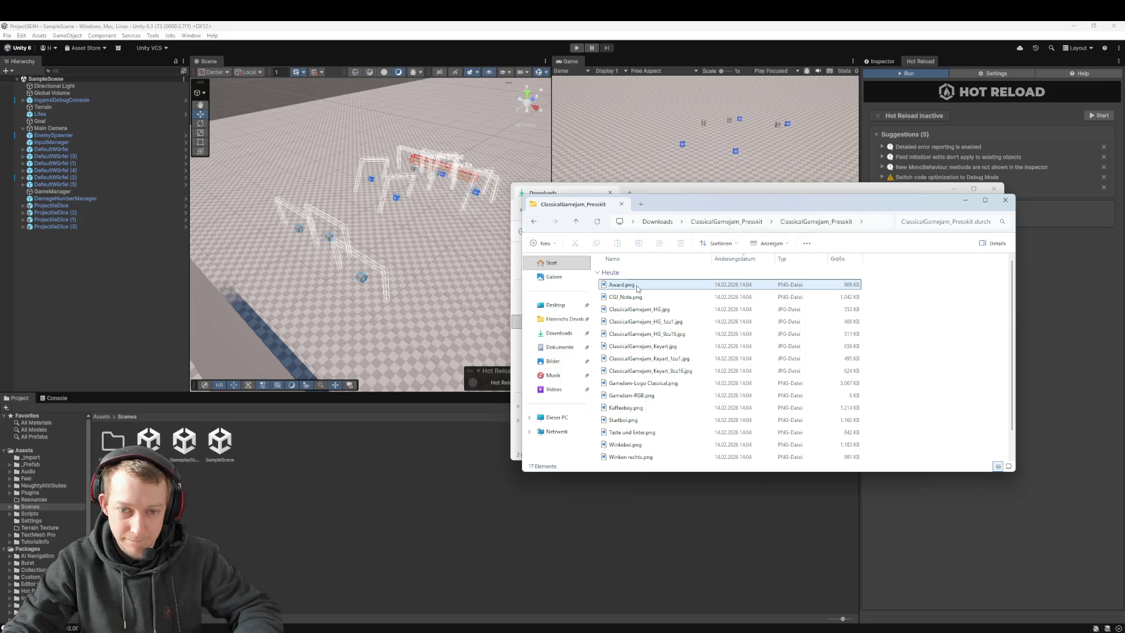
pyautogui.doubleClick(638, 286)
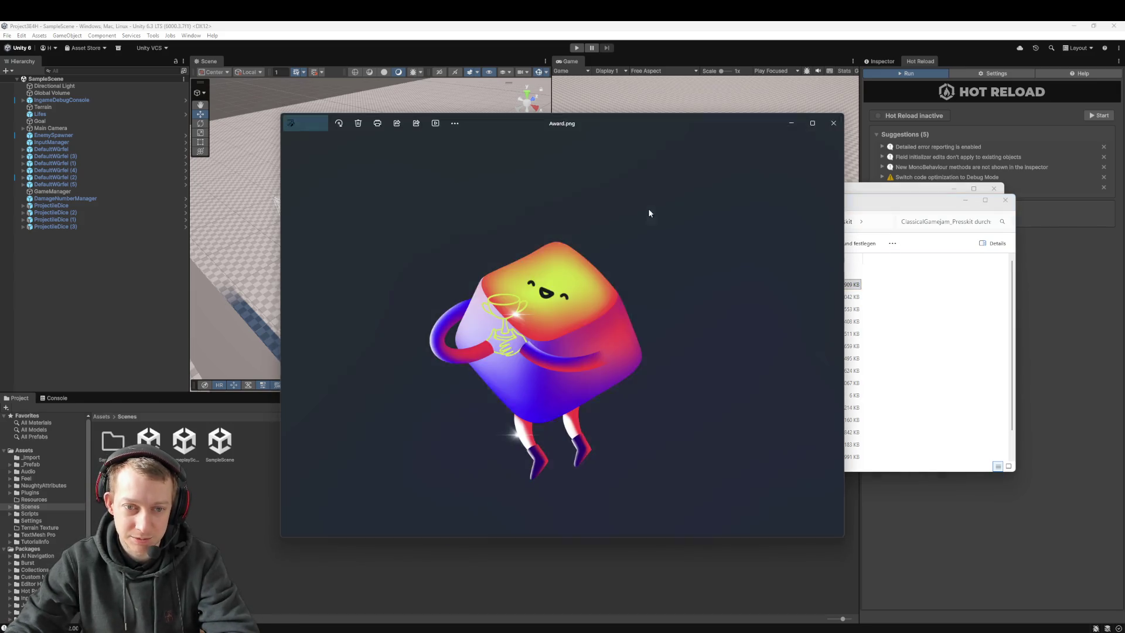
pyautogui.press('Right')
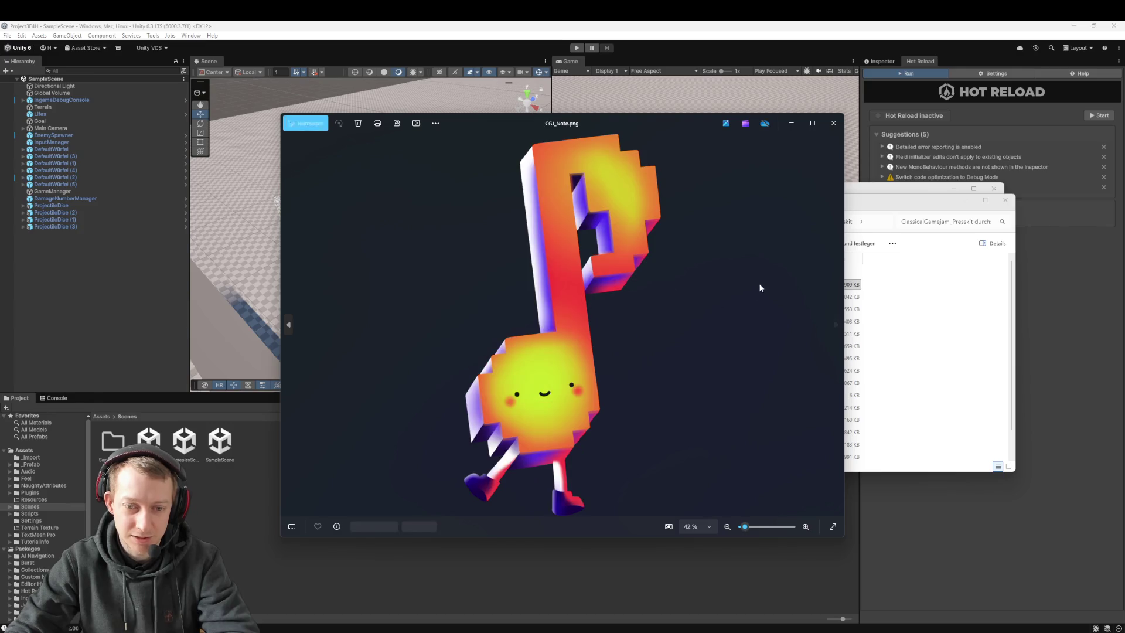
pyautogui.press('Left')
pyautogui.press('Right')
pyautogui.press('Right')
pyautogui.press('Right')
pyautogui.press('Right')
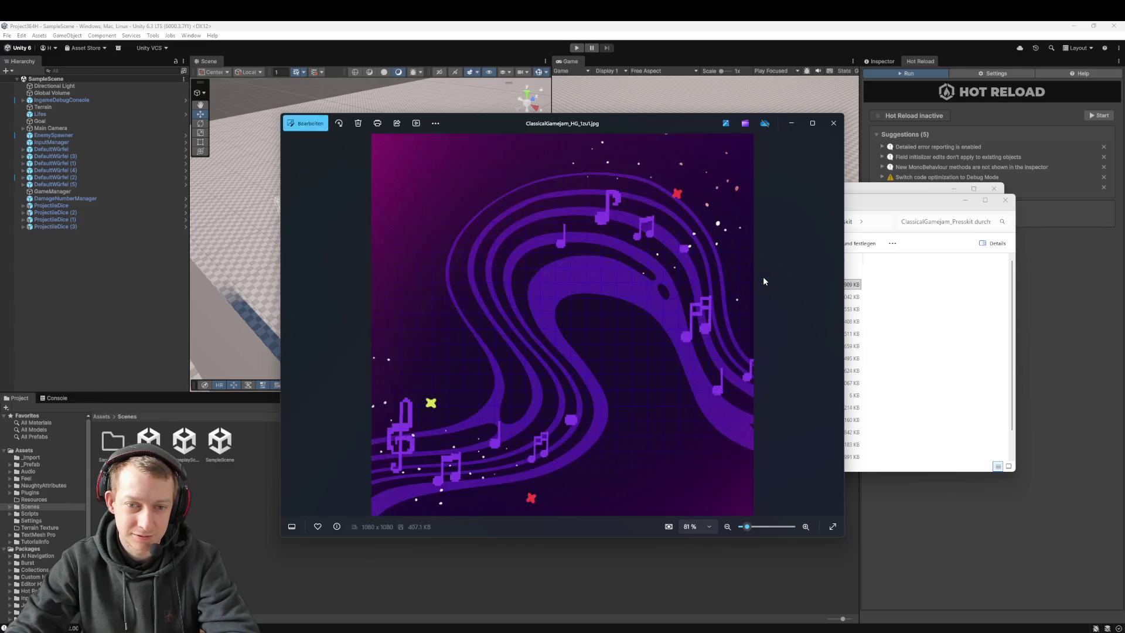
pyautogui.press('Right')
pyautogui.press('Right')
pyautogui.press('Right')
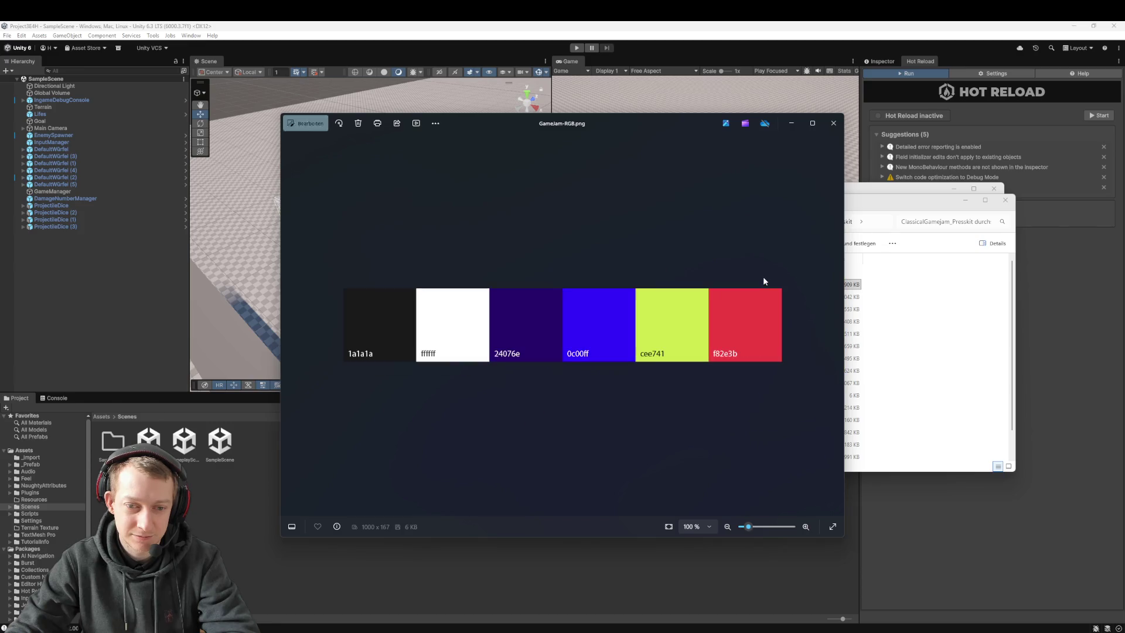
pyautogui.press('Left')
pyautogui.press('Right')
pyautogui.press('Left')
pyautogui.press('Left')
pyautogui.press('Left')
pyautogui.press('Right')
pyautogui.press('Right')
pyautogui.press('Left')
pyautogui.press('Right')
pyautogui.press('Right')
pyautogui.press('Left')
pyautogui.press('Right')
pyautogui.press('Left')
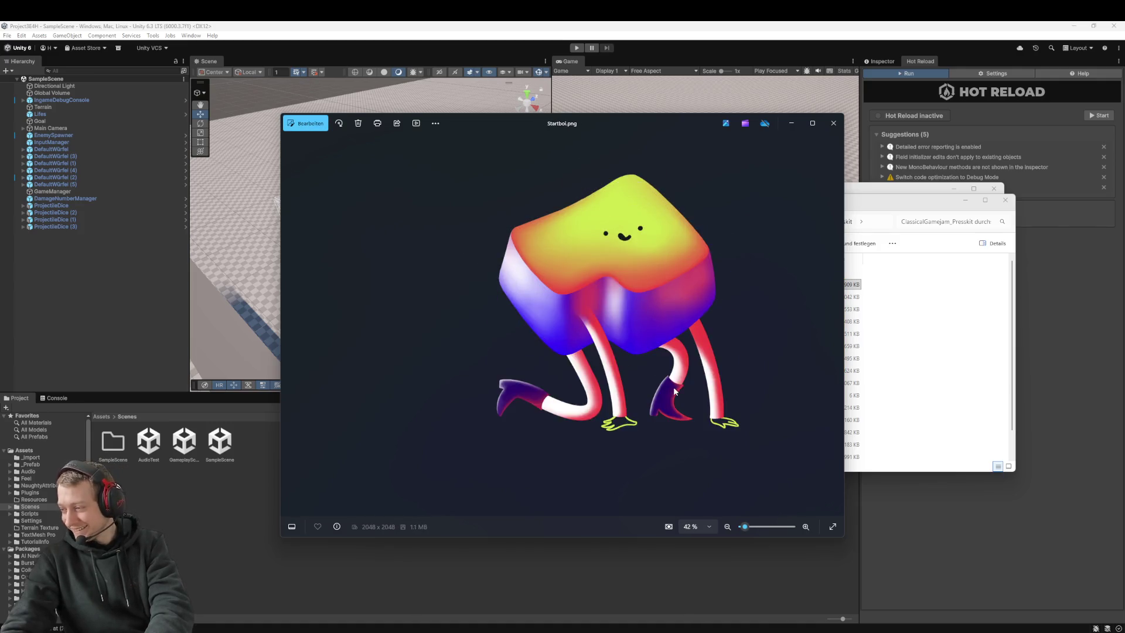
pyautogui.press('Right')
pyautogui.press('Right')
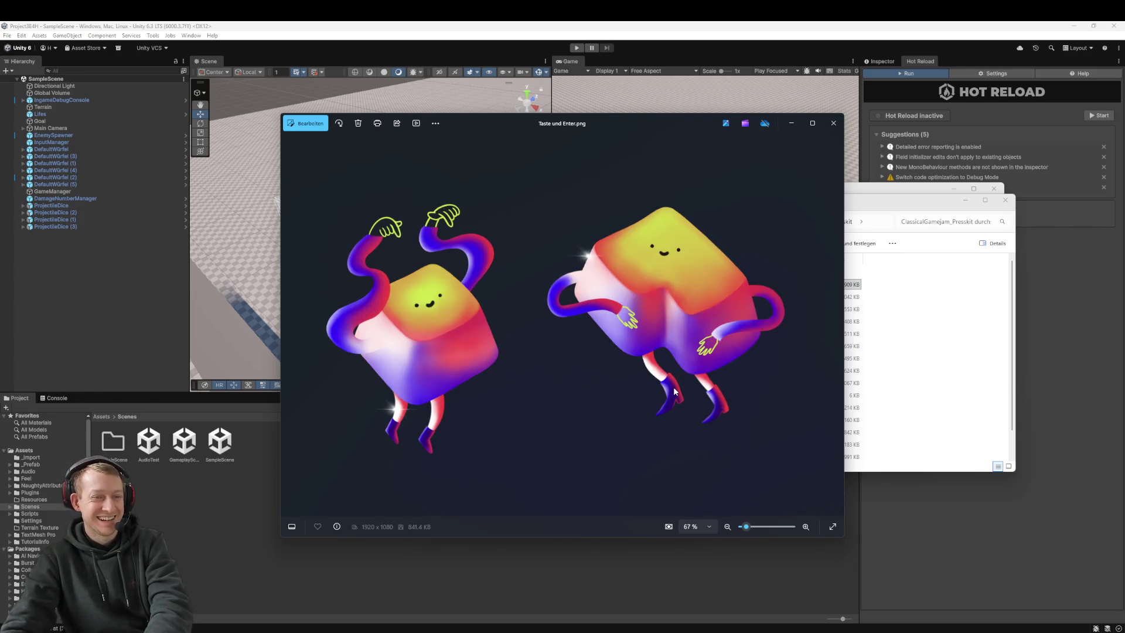
pyautogui.press('Right')
pyautogui.press('Right')
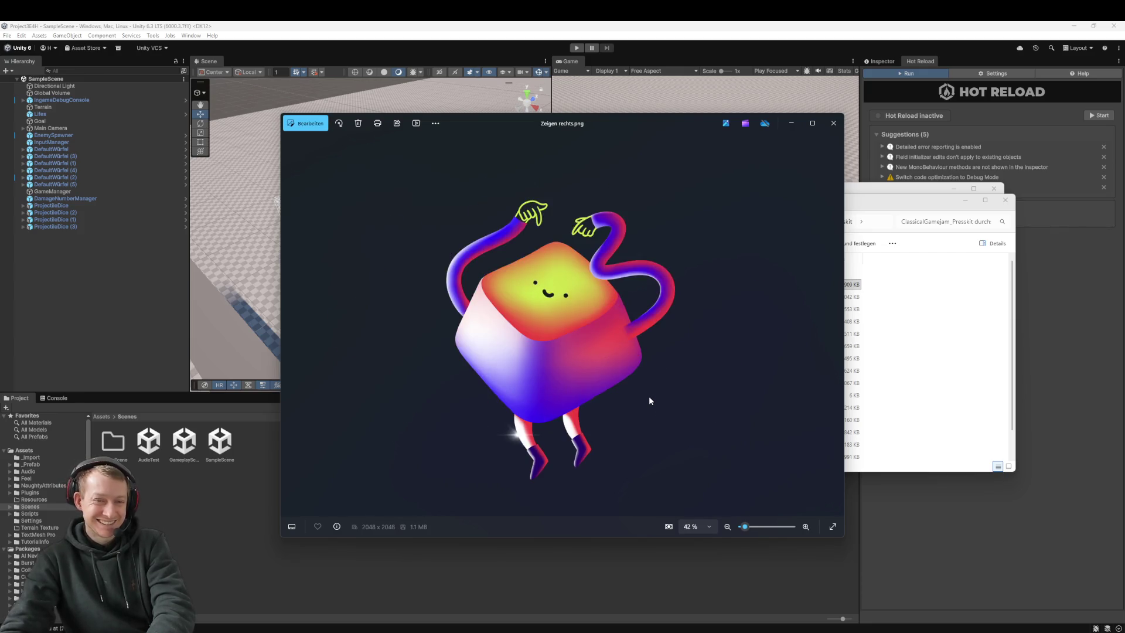
pyautogui.press('Right')
pyautogui.press('Right')
pyautogui.press('Right')
pyautogui.press('Right')
pyautogui.press('Right')
pyautogui.press('Right')
# Reopen the viewer on Startboi.png and page forward through the remaining press-kit images
pyautogui.click(828, 129)
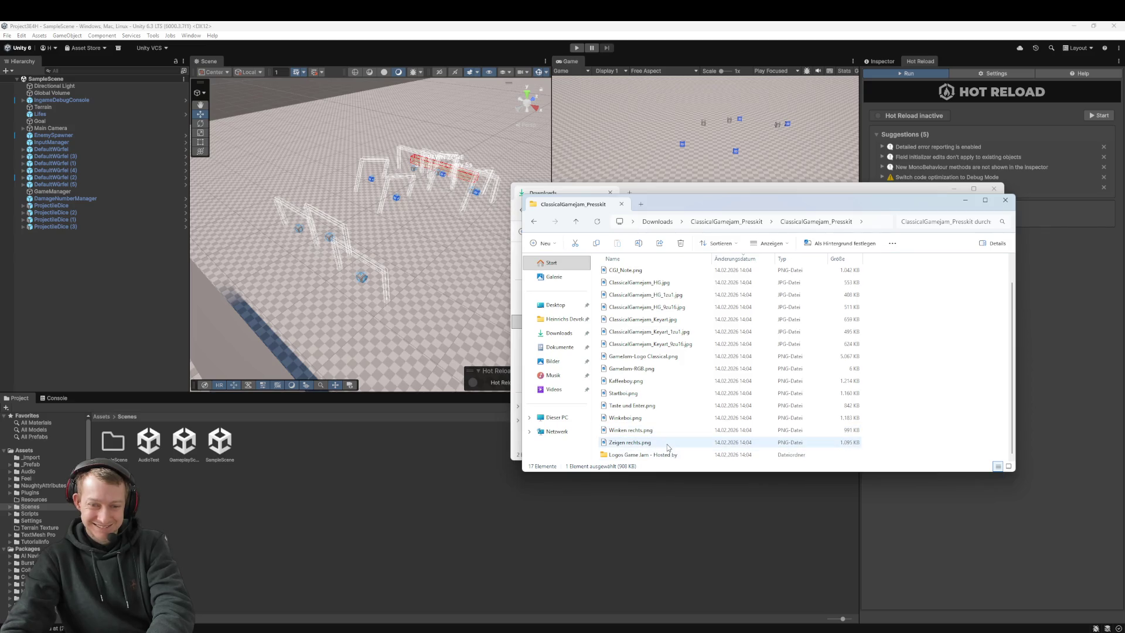
pyautogui.doubleClick(658, 394)
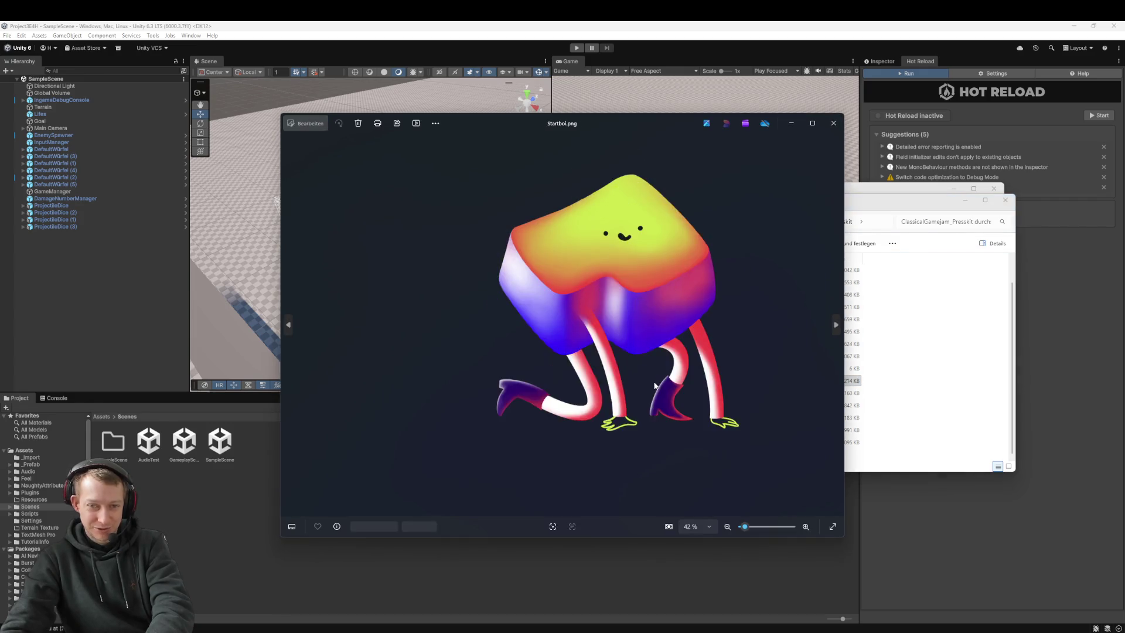
pyautogui.press('Right')
pyautogui.press('Right')
pyautogui.press('Right')
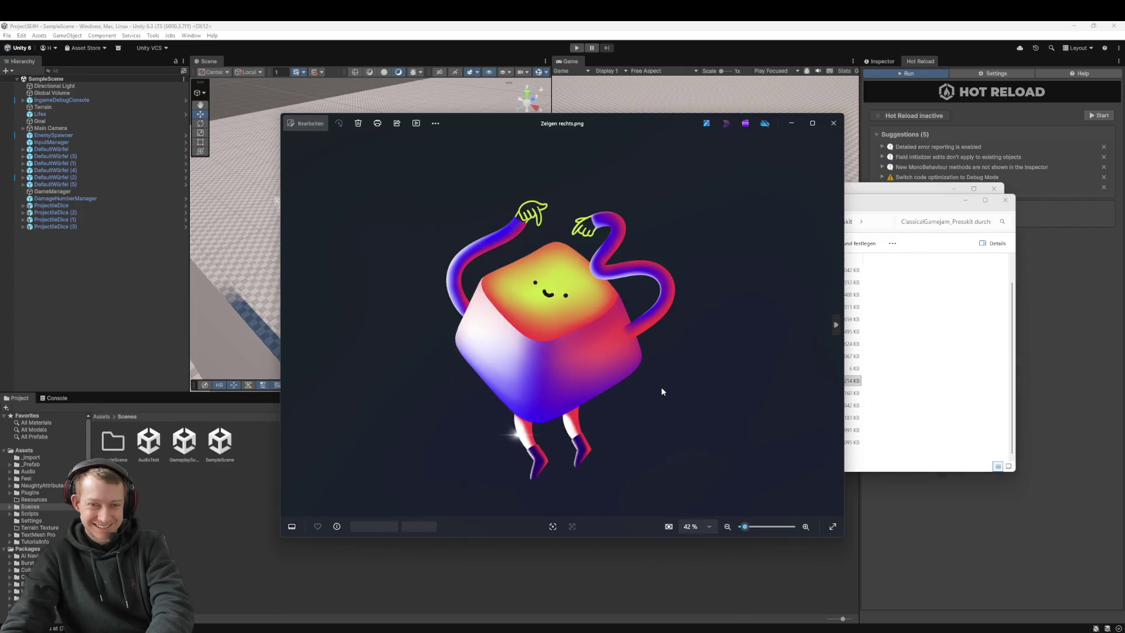
pyautogui.press('Right')
pyautogui.press('Right')
pyautogui.press('Right')
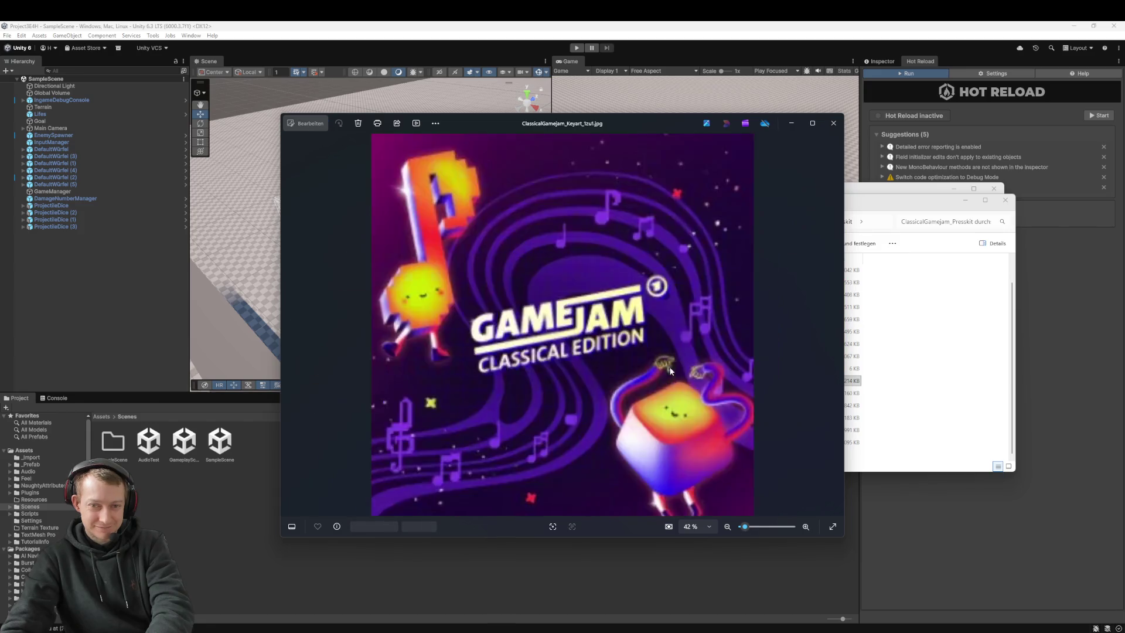
pyautogui.press('Right')
pyautogui.press('Right')
pyautogui.press('Right')
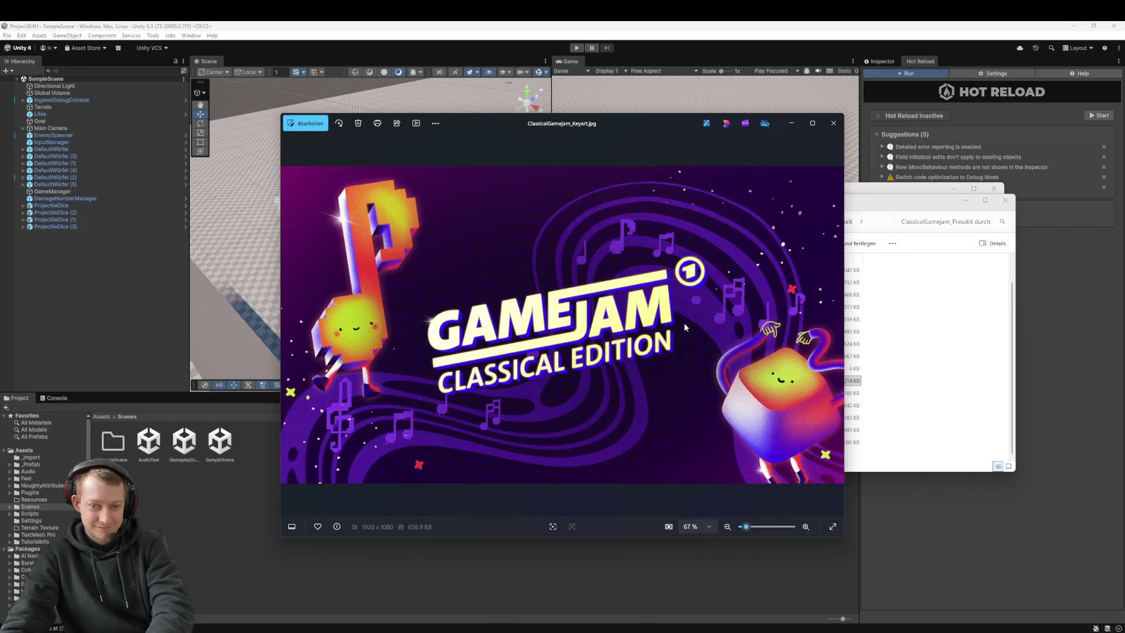
pyautogui.press('Right')
pyautogui.press('Right')
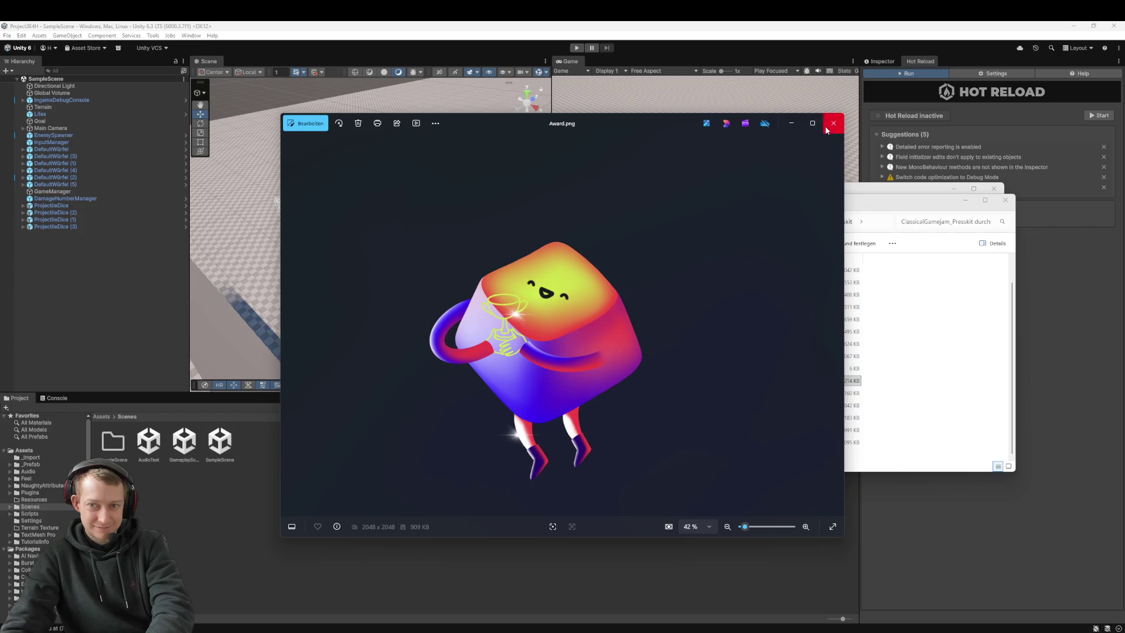
# Open the first image in the game jam logos folder and page to the SWR X Lab logo
pyautogui.click(833, 122)
pyautogui.click(649, 455)
pyautogui.doubleClick(649, 455)
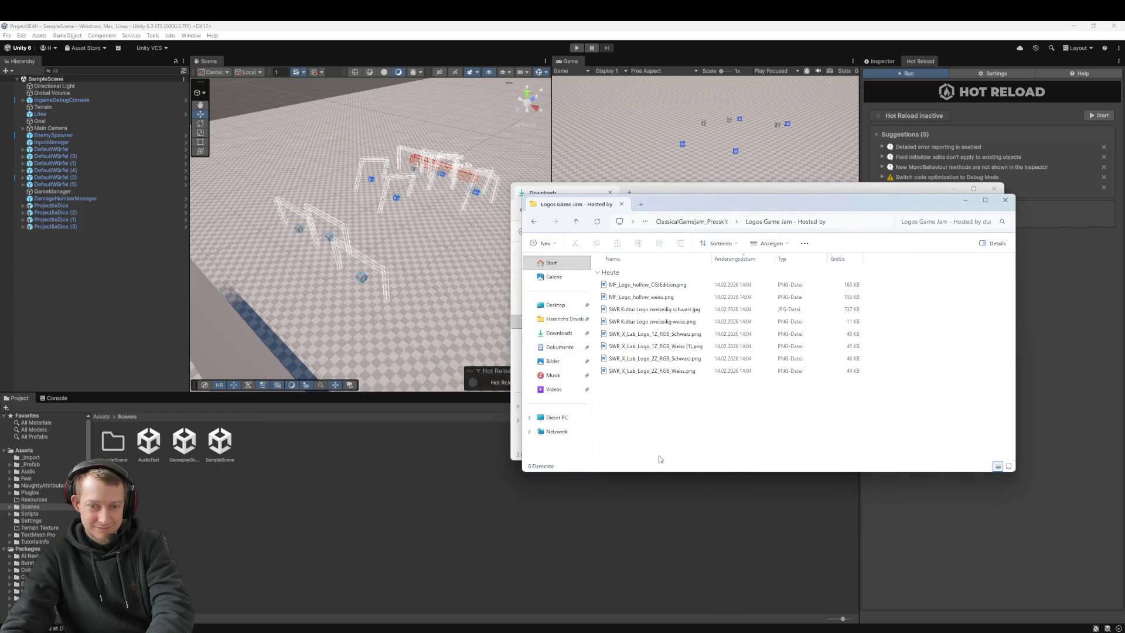
pyautogui.doubleClick(650, 297)
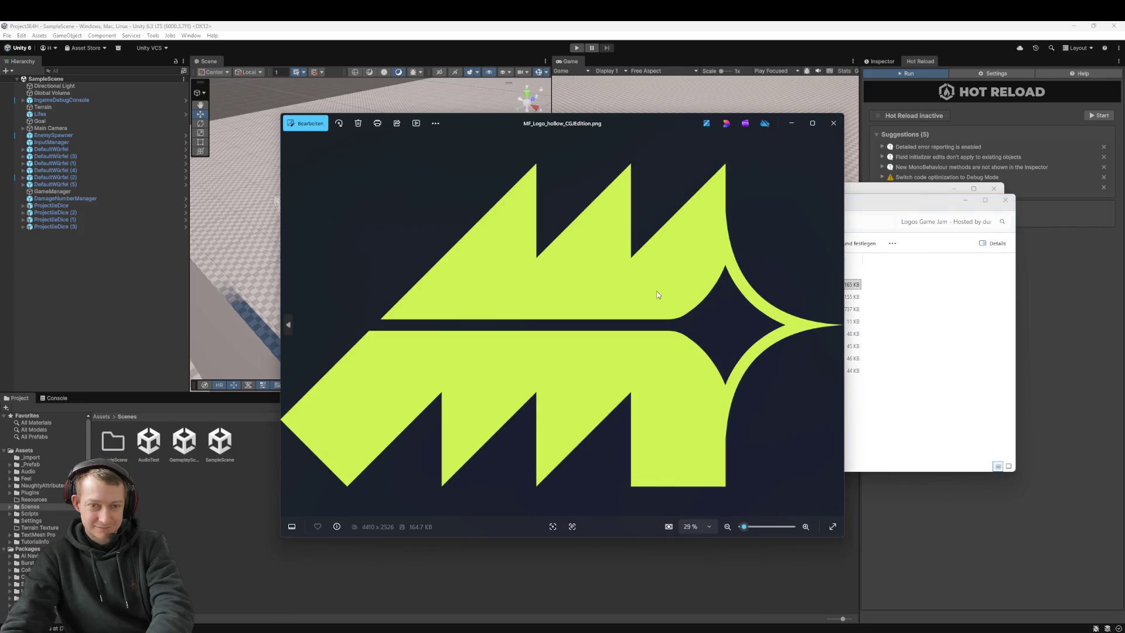
pyautogui.press('Right')
pyautogui.press('Right')
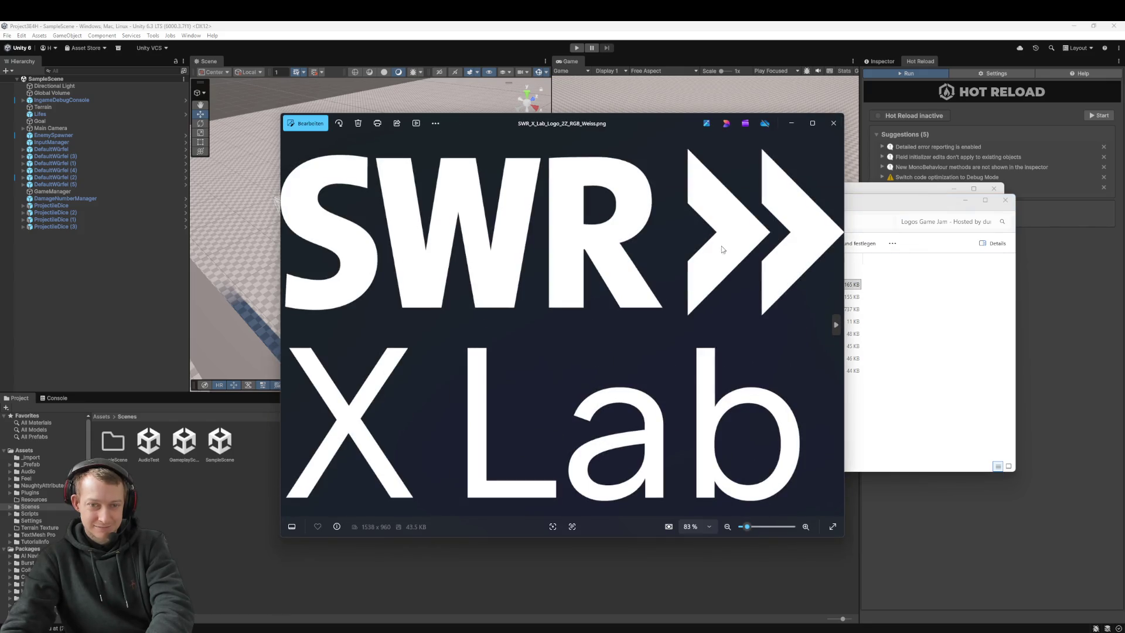
pyautogui.click(833, 123)
pyautogui.hotkey('alt', 'Left')
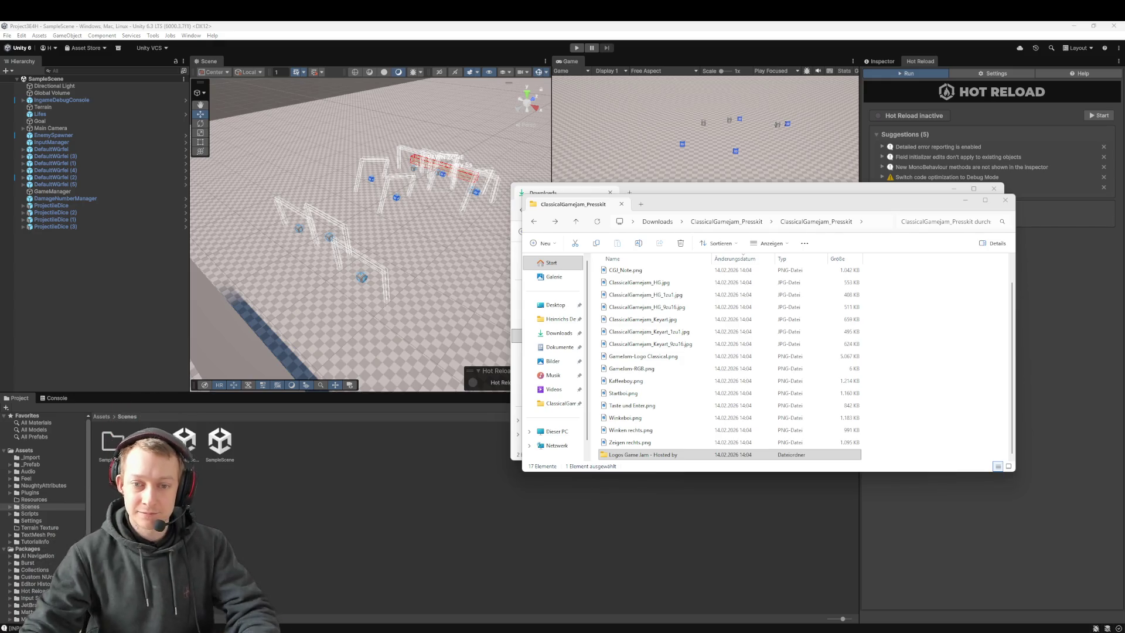
# Close the Presskit and Downloads Explorer windows to bring the Unity Scene view back
pyautogui.click(1005, 200)
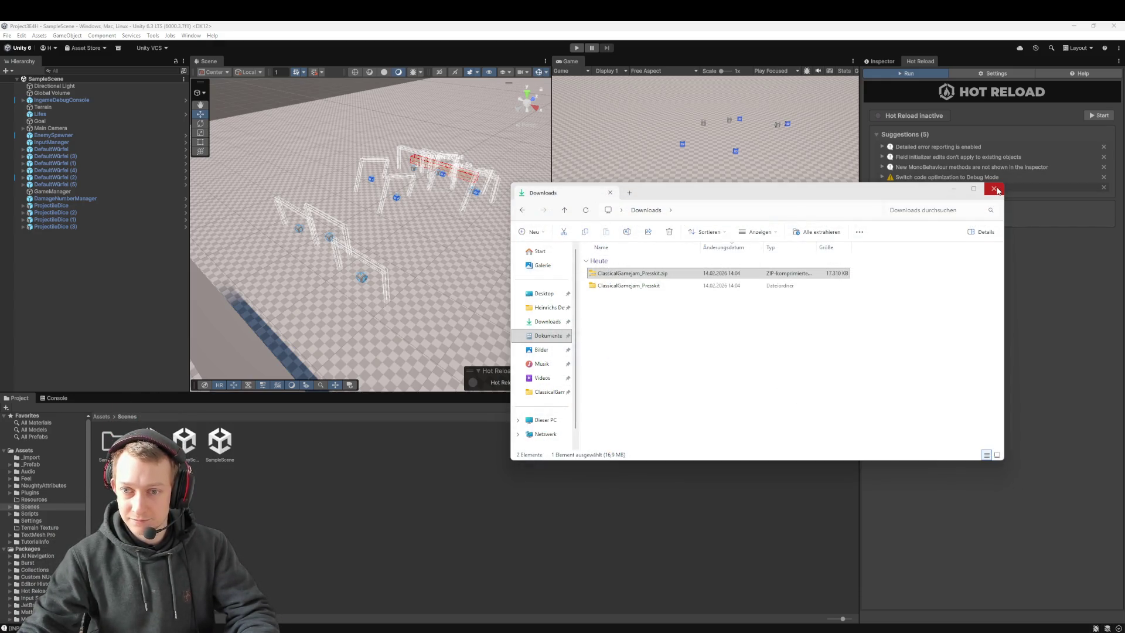
pyautogui.click(994, 188)
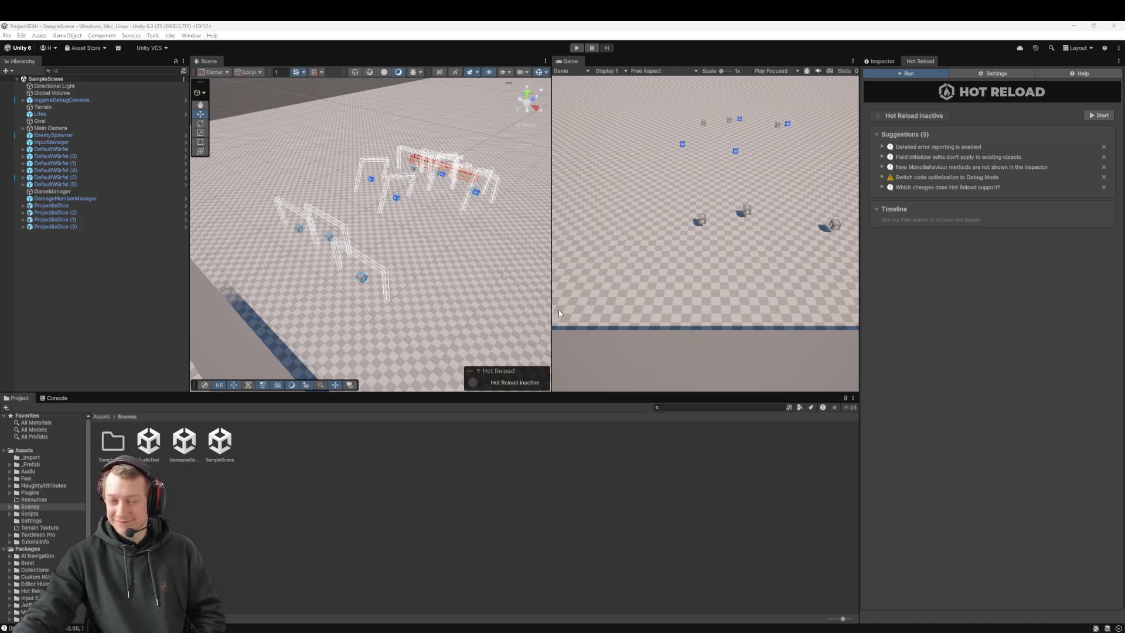
pyautogui.moveTo(424, 245)
pyautogui.mouseDown()
pyautogui.moveTo(445, 244)
pyautogui.moveTo(442, 255)
pyautogui.moveTo(455, 216)
pyautogui.mouseUp()
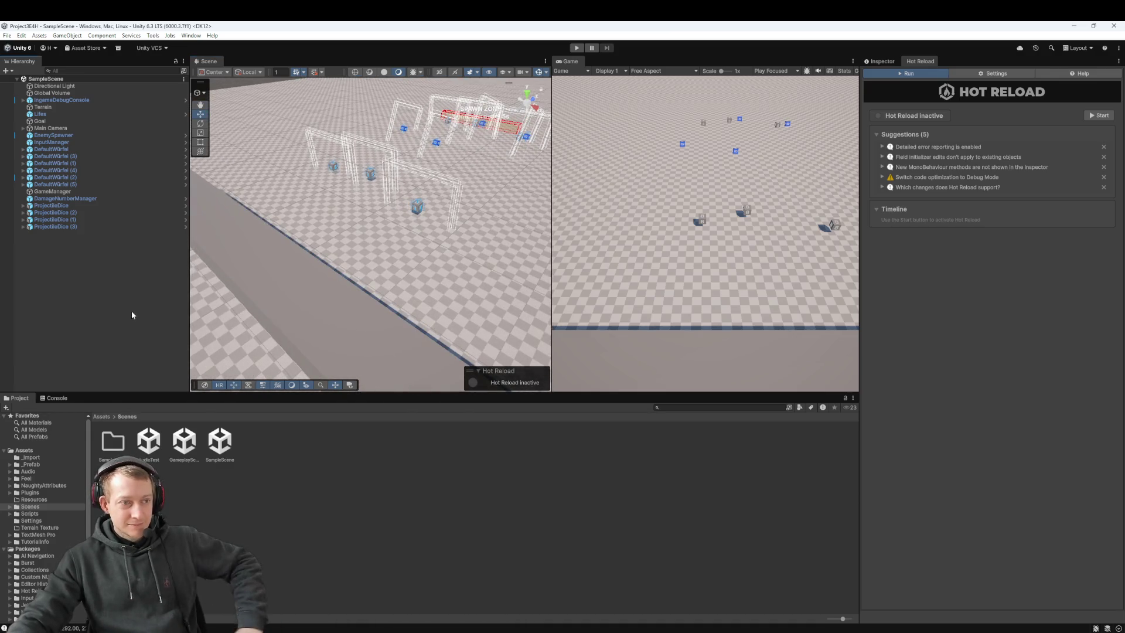
# Inspect DamageNumberManager and a ProjectileDice object in the Hierarchy, then clear the selection
pyautogui.click(69, 198)
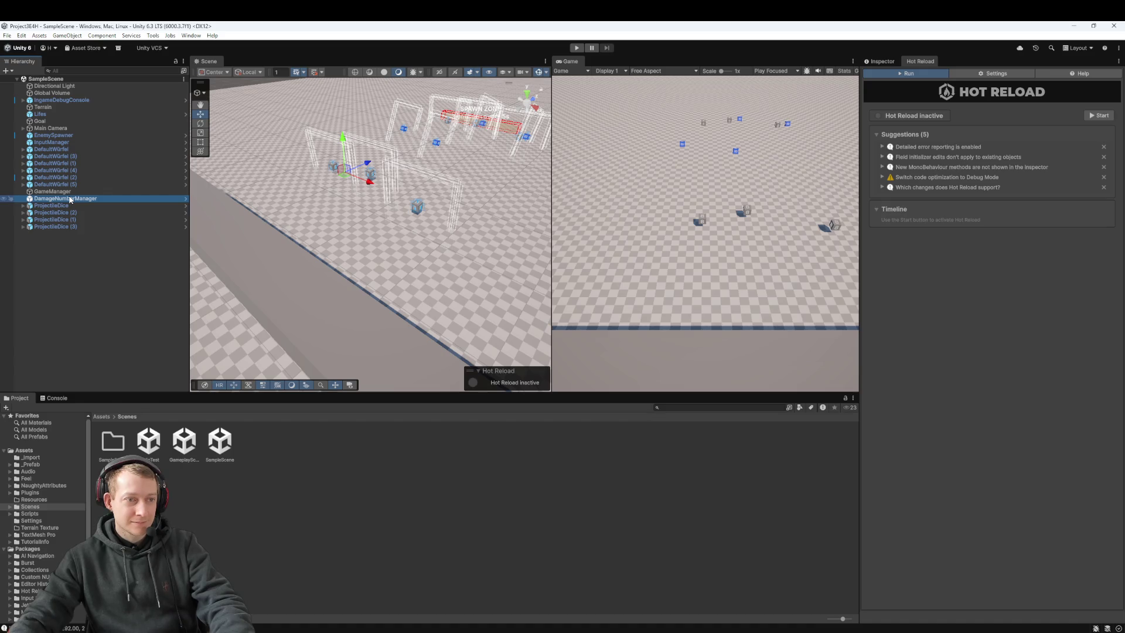
pyautogui.click(55, 284)
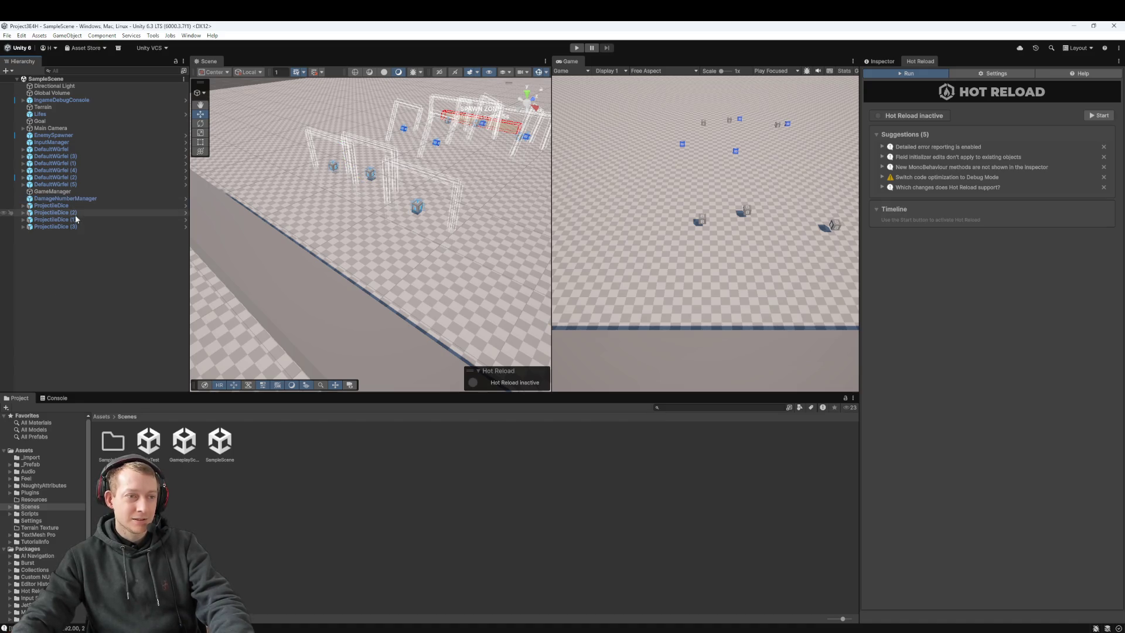
pyautogui.click(83, 200)
pyautogui.click(67, 262)
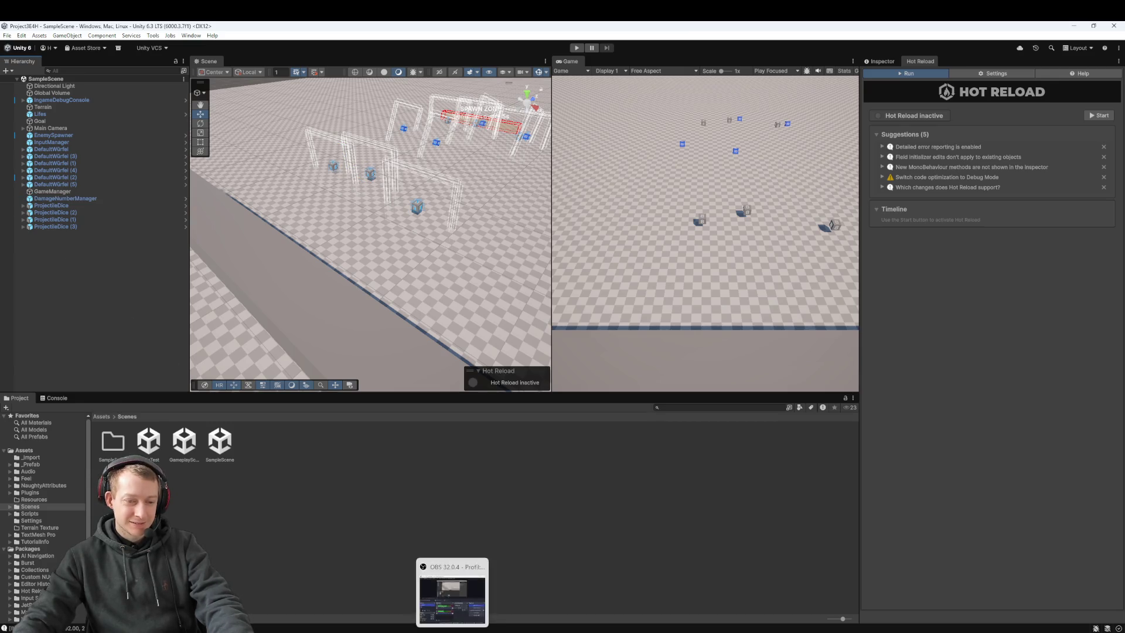
pyautogui.click(451, 592)
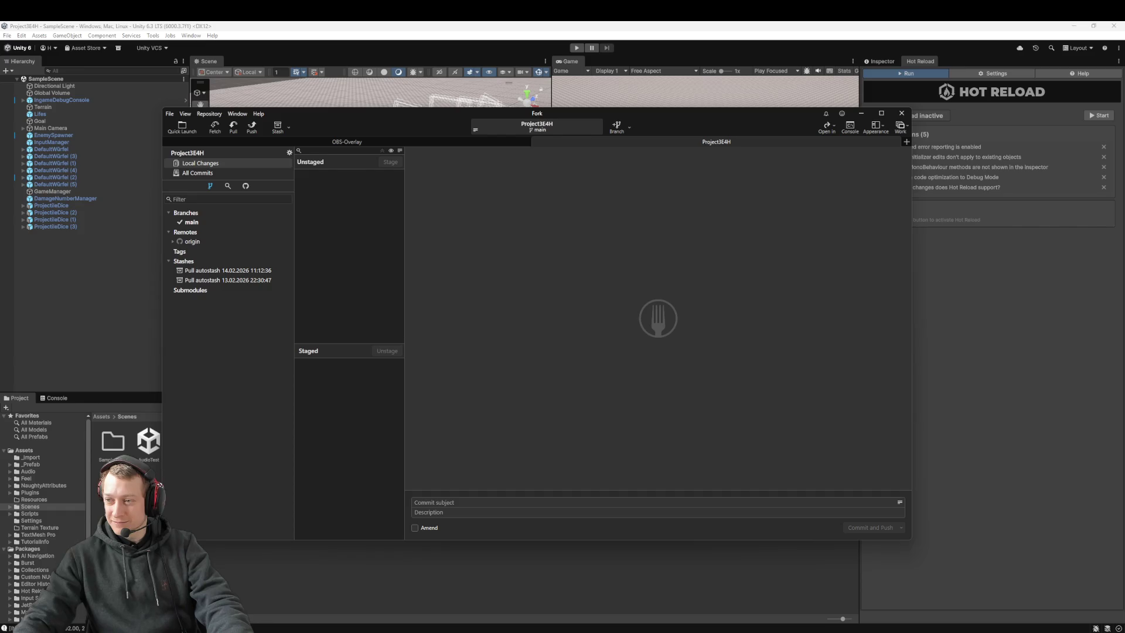
pyautogui.click(1043, 381)
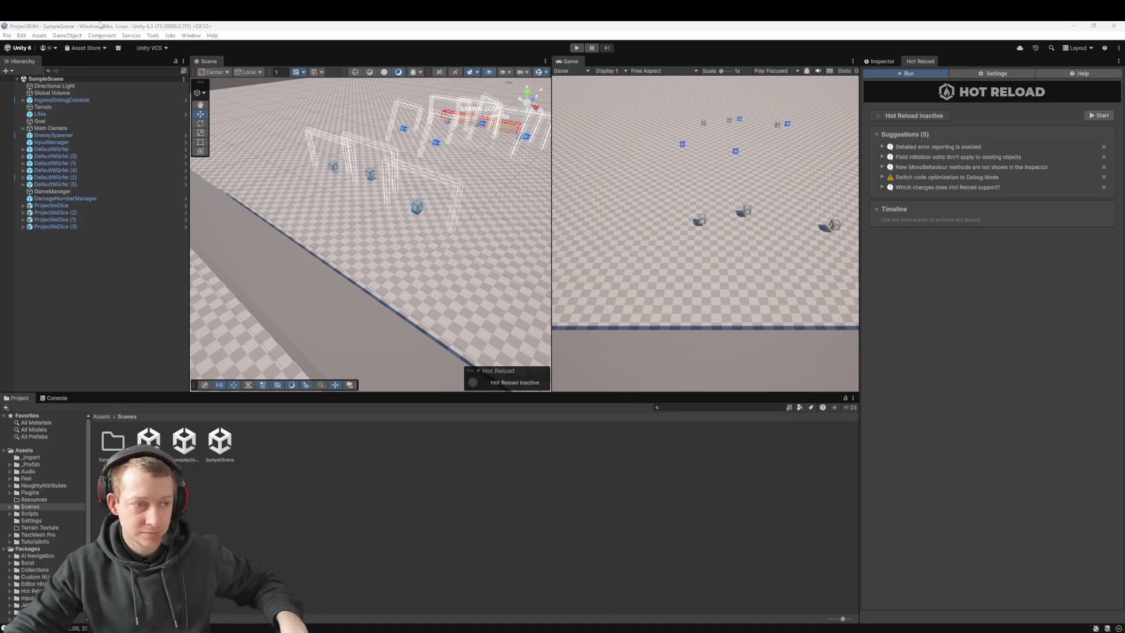
# Set Float Height on the DamageNumberManager to 3 in the Inspector
pyautogui.doubleClick(88, 199)
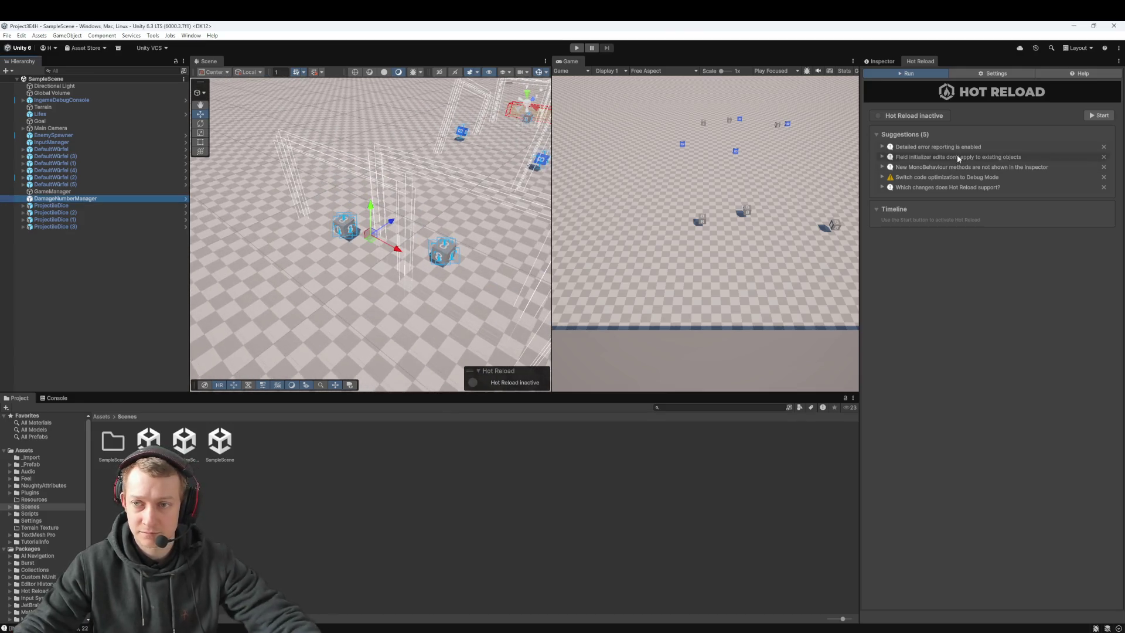
pyautogui.click(881, 61)
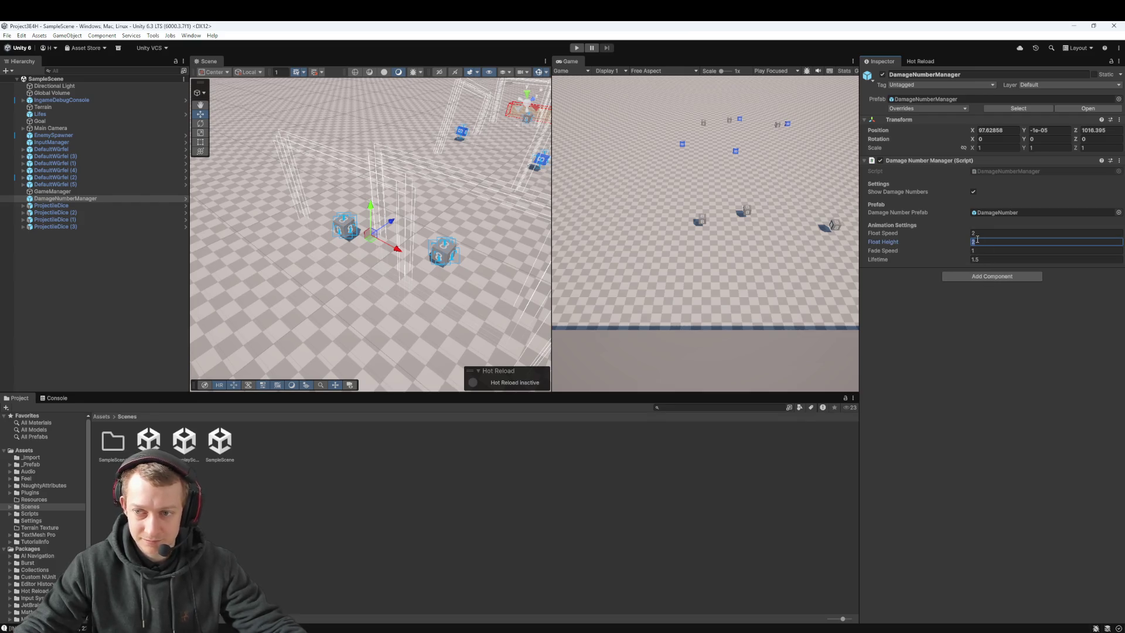
pyautogui.write('3')
pyautogui.press('Return')
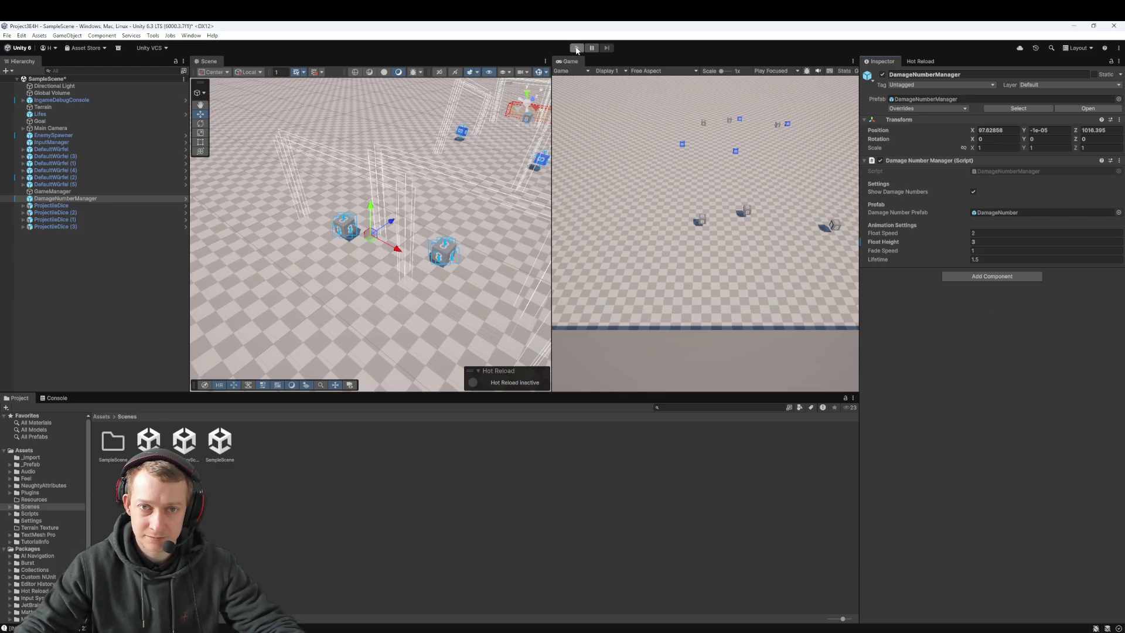
pyautogui.click(577, 48)
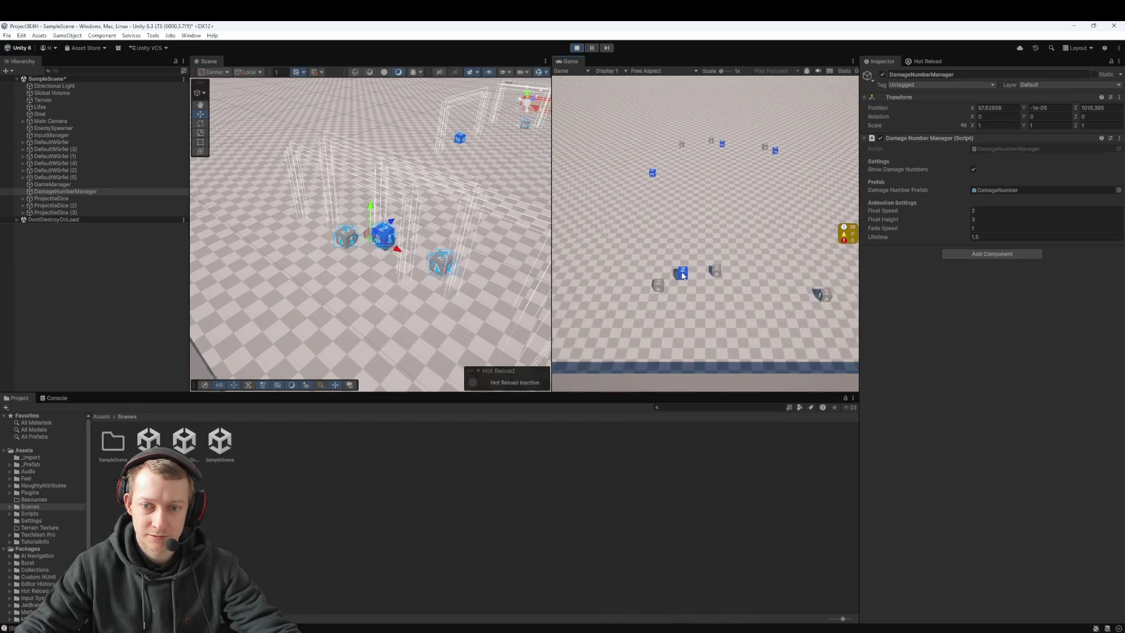
pyautogui.moveTo(682, 276); pyautogui.dragTo(669, 325)
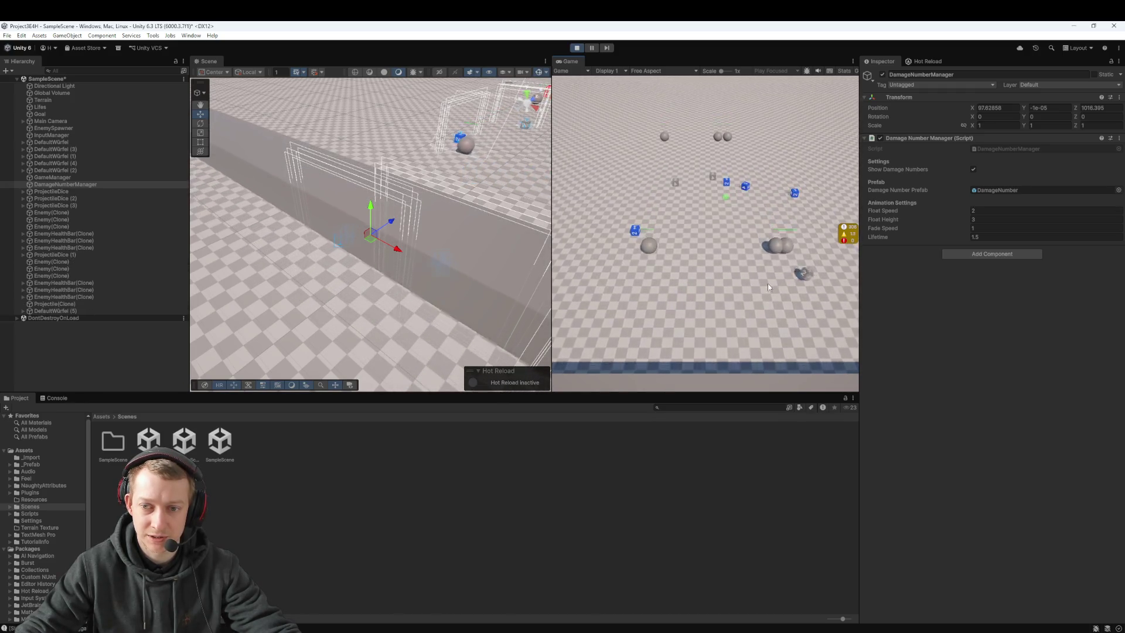
pyautogui.hotkey('ctrl', 'p')
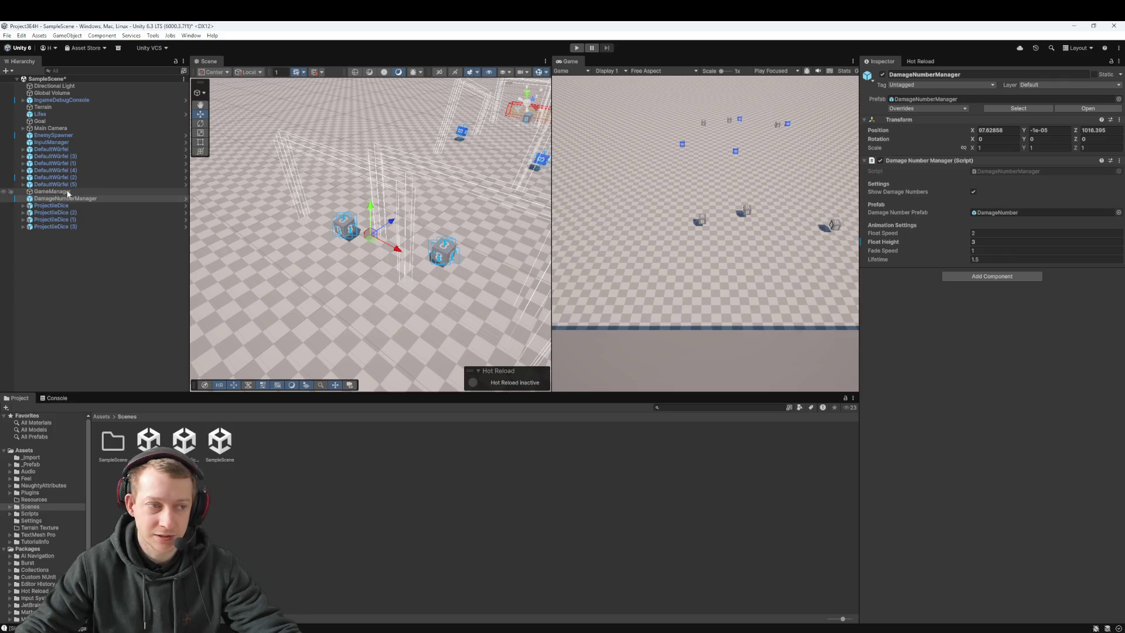
# Open the Enemy prefab from _Prefab, set its Move Speed to 3, and start Play
pyautogui.click(102, 416)
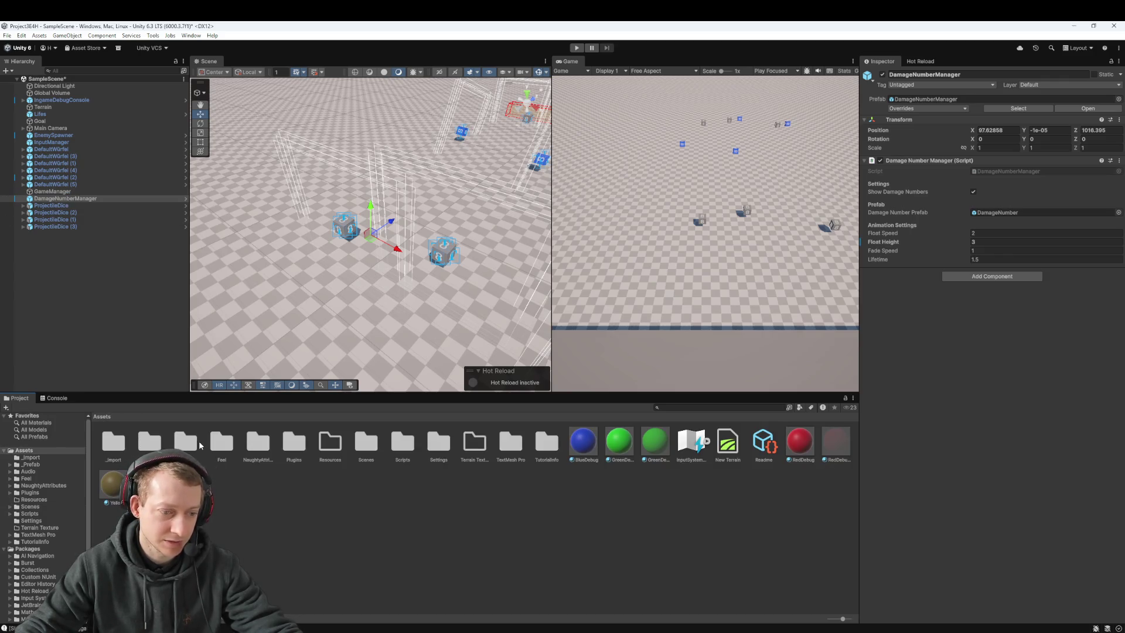
pyautogui.doubleClick(151, 442)
pyautogui.click(249, 444)
pyautogui.doubleClick(250, 444)
pyautogui.scroll(-5, 1017, 258)
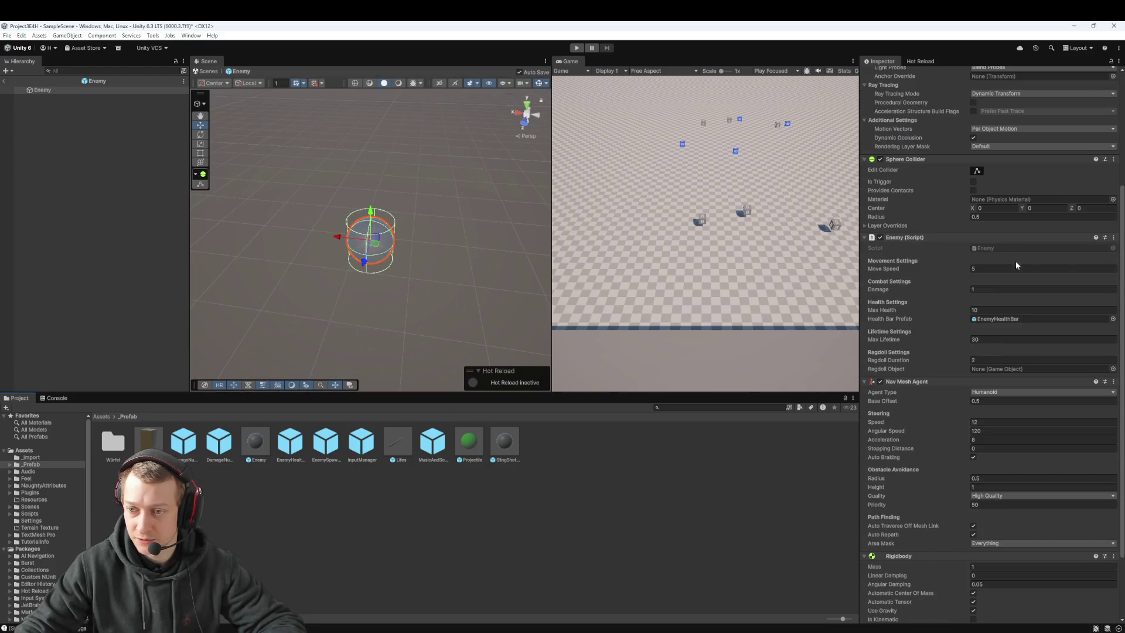
pyautogui.click(976, 268)
pyautogui.write('2')
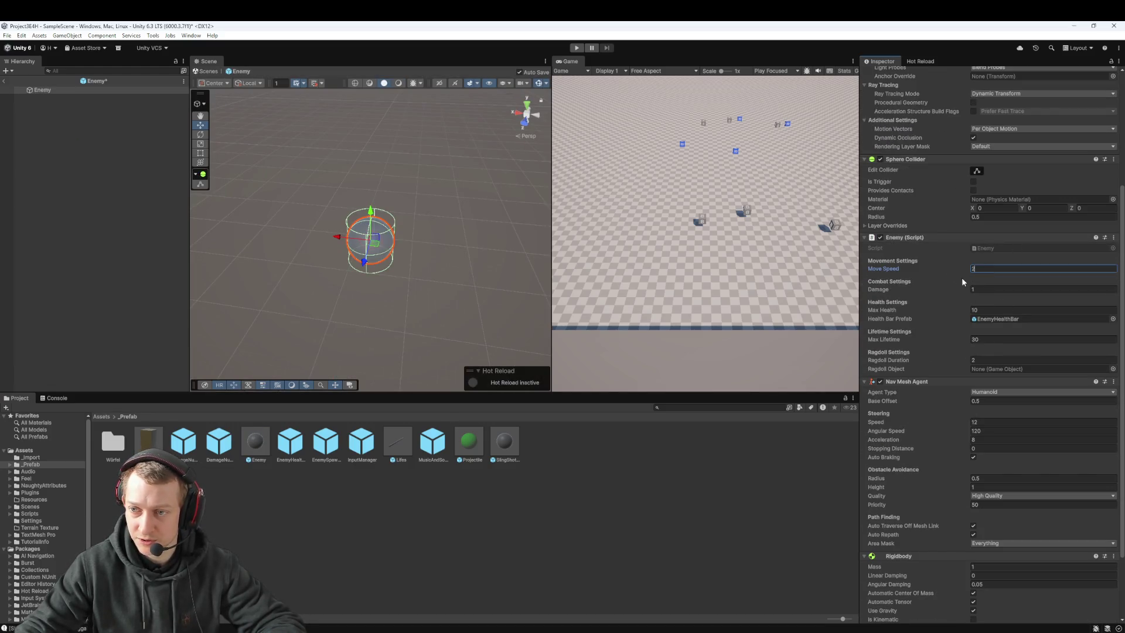
pyautogui.press('BackSpace')
pyautogui.write('3')
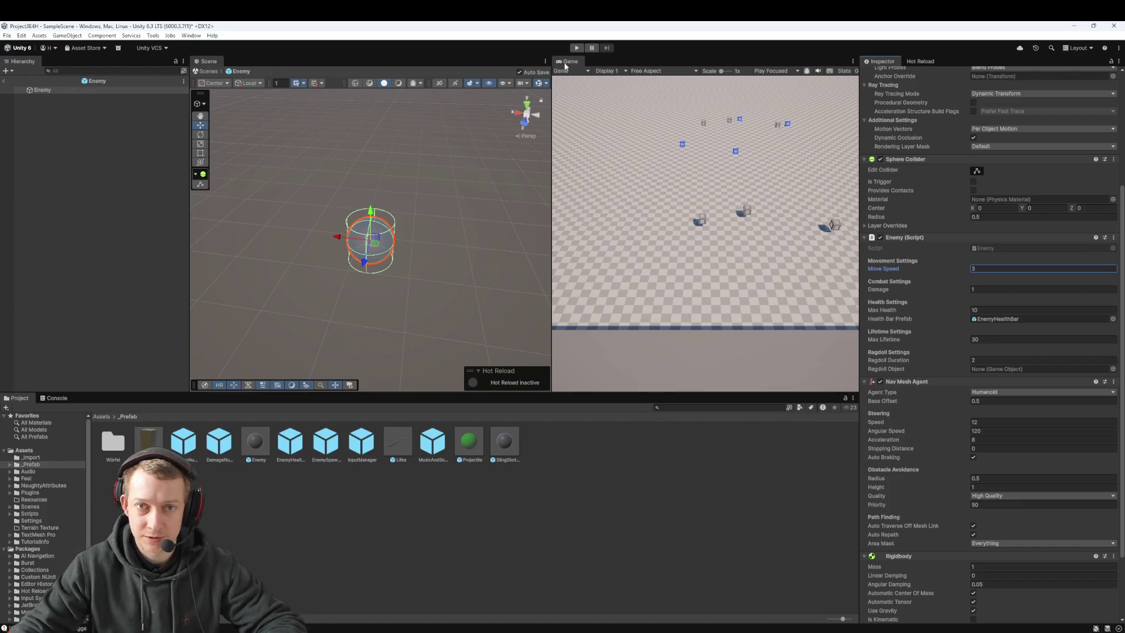
pyautogui.click(576, 48)
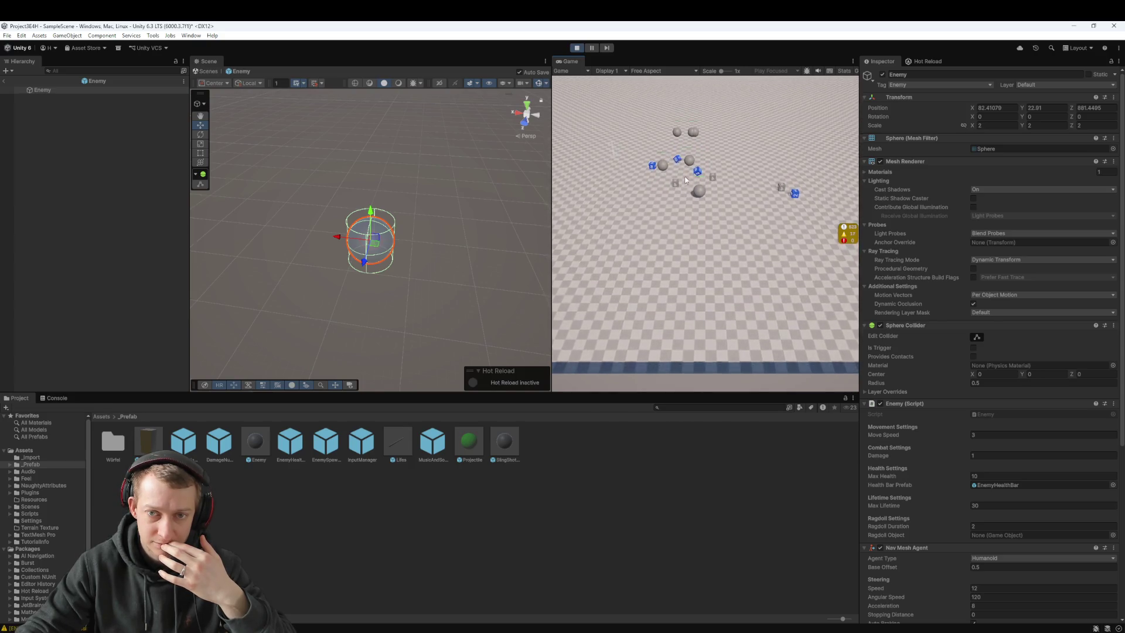
# Pause the play-test, screenshot the Game view area, and switch to Visual Studio Code
pyautogui.click(591, 49)
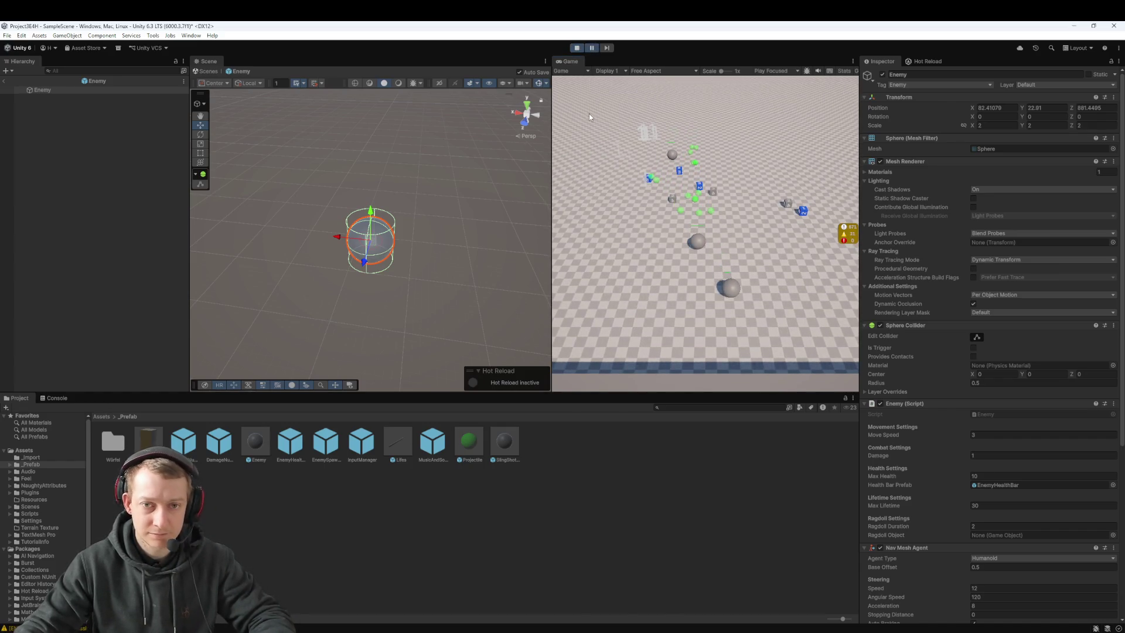
pyautogui.press('super+shift+s')
pyautogui.moveTo(576, 99); pyautogui.dragTo(701, 289)
pyautogui.moveTo(778, 340); pyautogui.dragTo(778, 340)
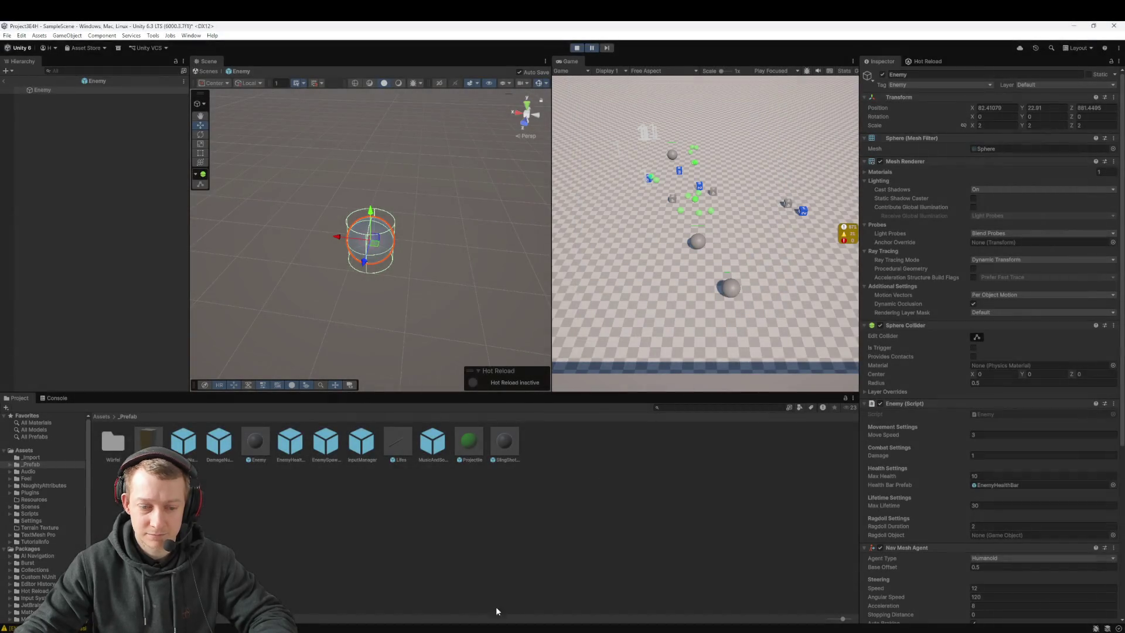
pyautogui.moveTo(834, 629)
pyautogui.click(834, 595)
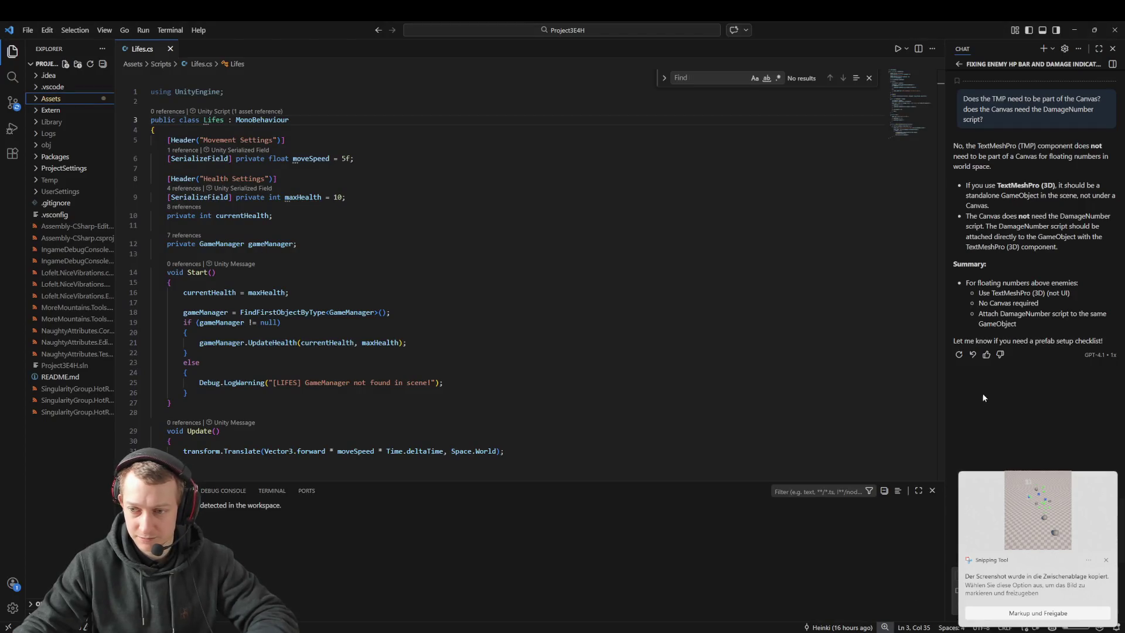
# Ask the chat to keep damage numbers near the hit unit with a black outline, pasting the screenshot
pyautogui.click(1106, 561)
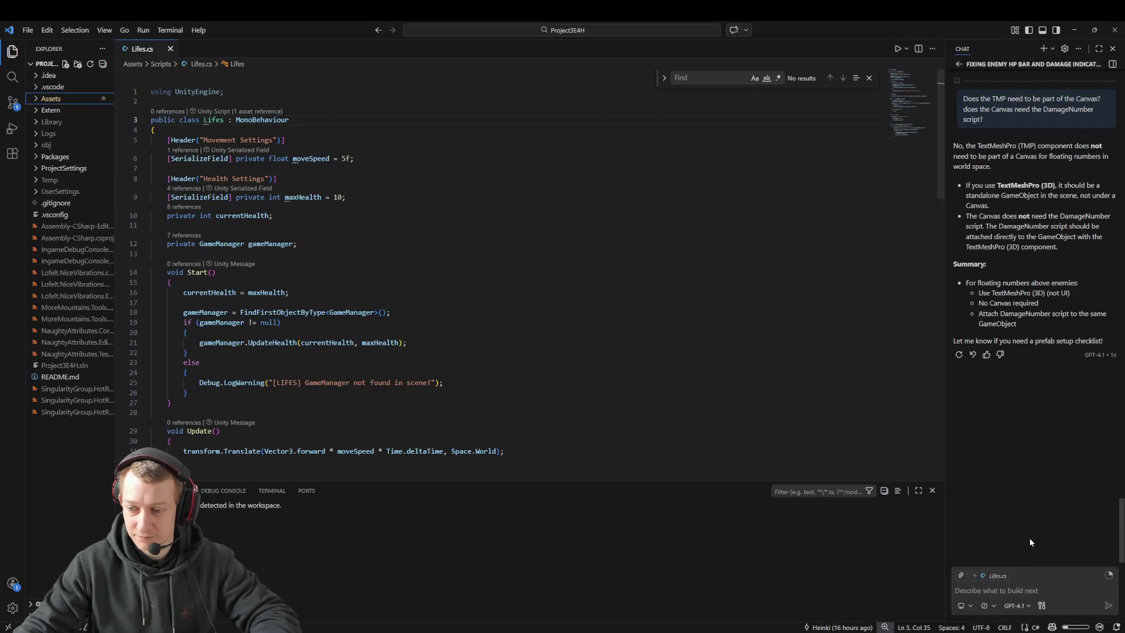
pyautogui.click(1003, 591)
pyautogui.write('This is ')
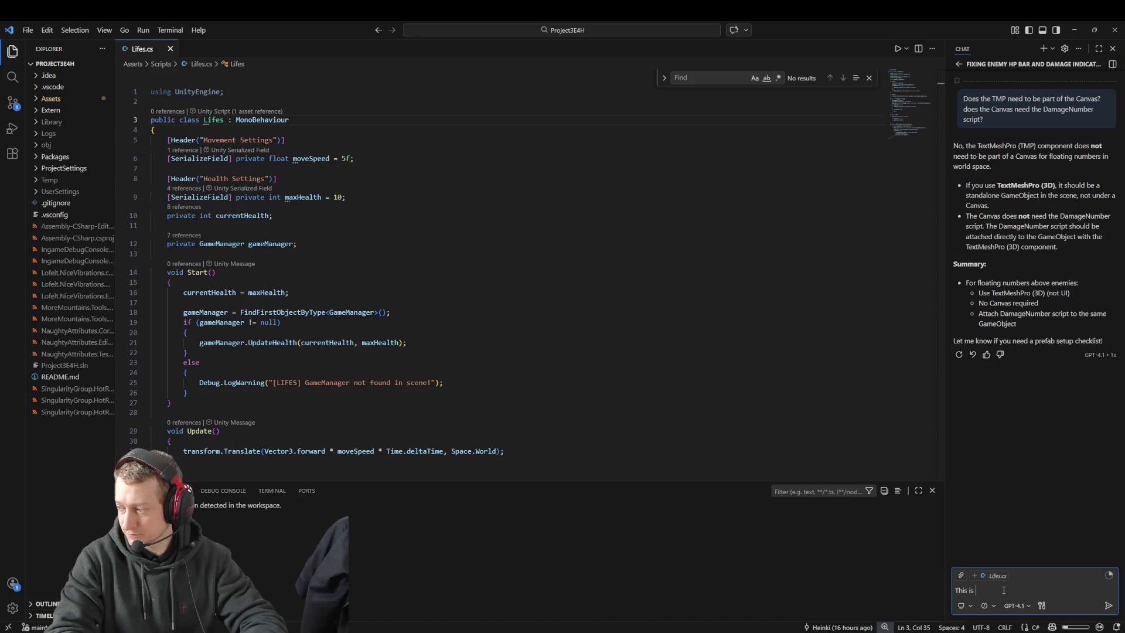
pyautogui.write('working but there is one issue tha')
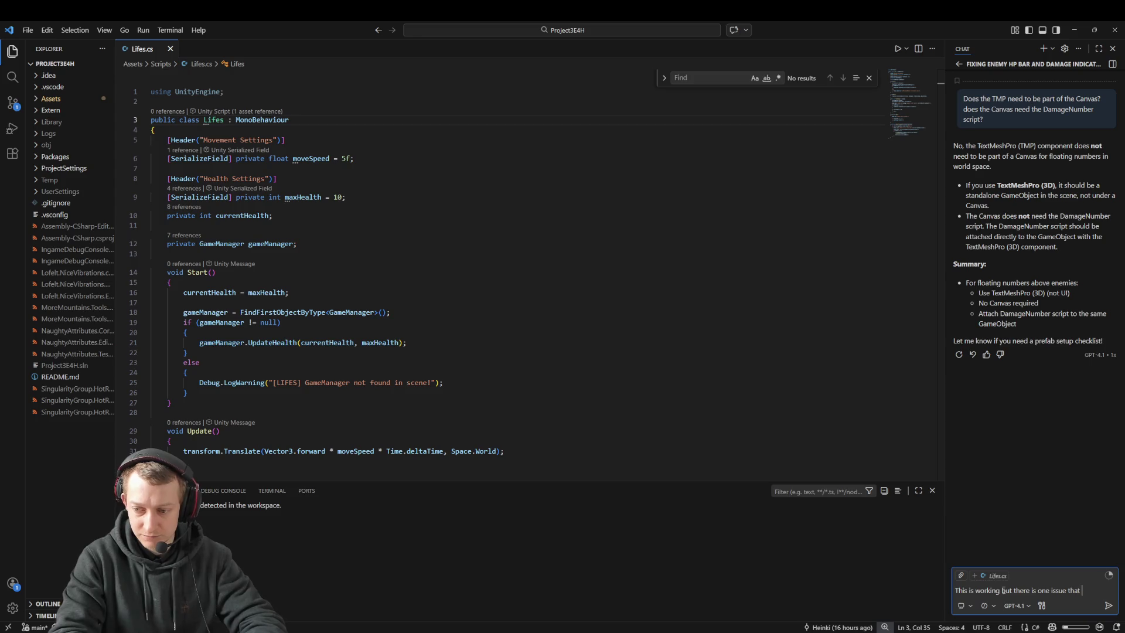
pyautogui.write('the number ss are floating away qu')
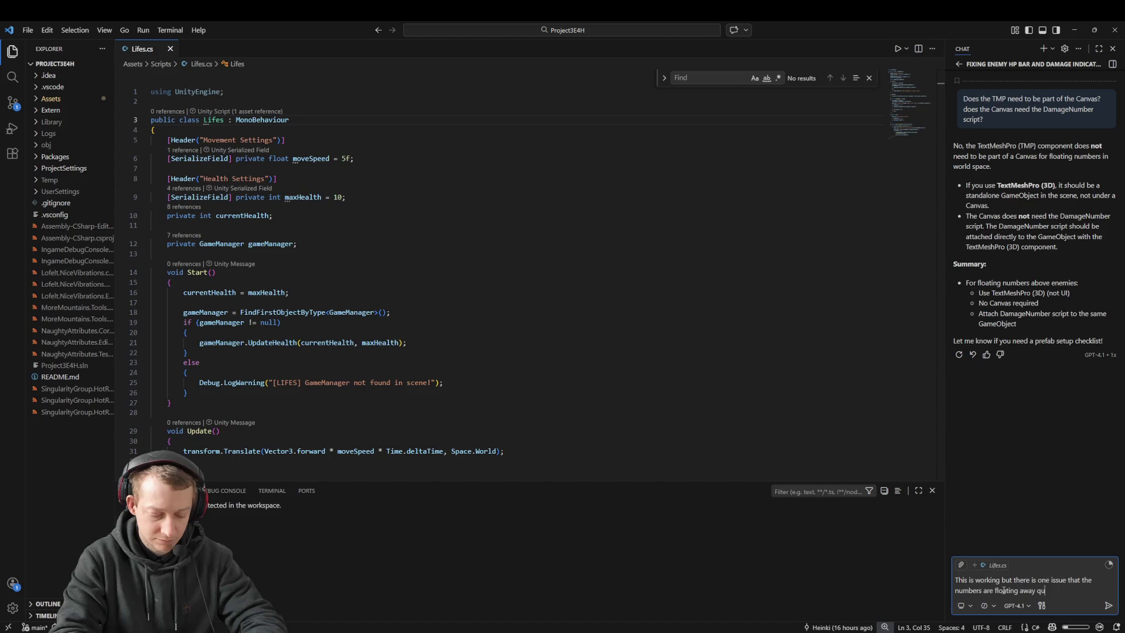
pyautogui.write(' from teh unit itself that gets hit also s')
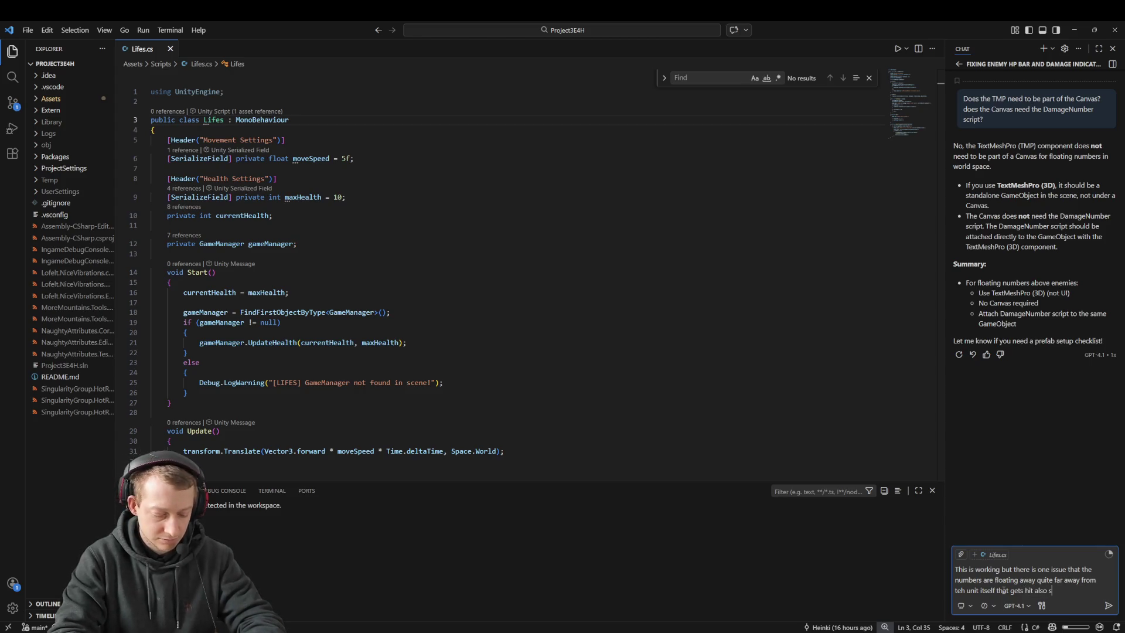
pyautogui.write('white is ah')
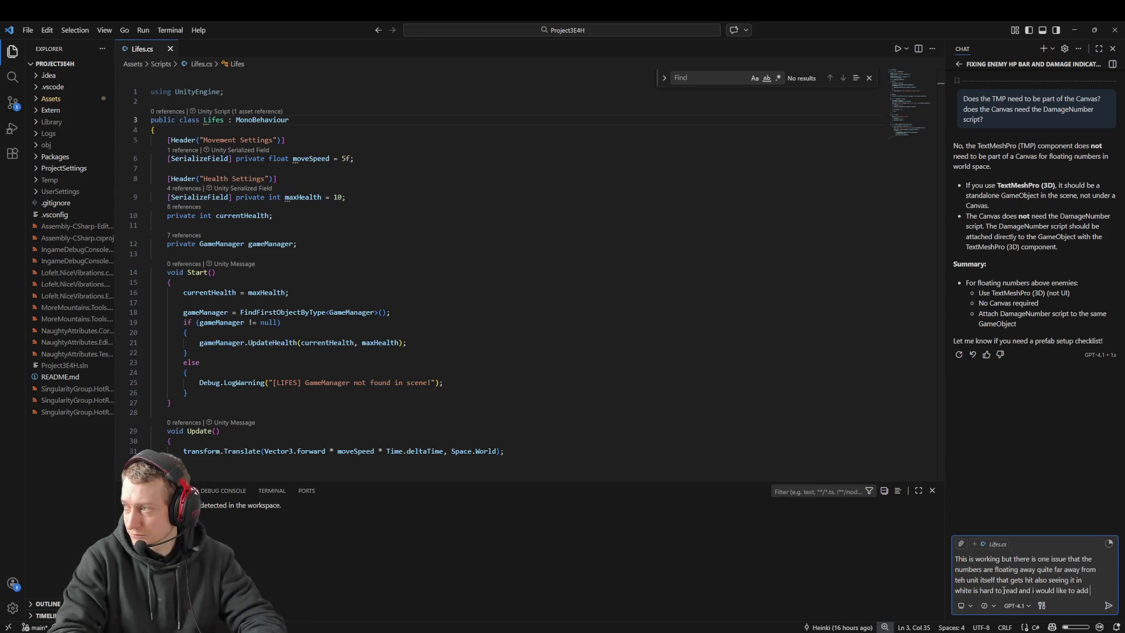
pyautogui.write('an ov')
pyautogui.press('BackSpace')
pyautogui.press('BackSpace')
pyautogui.press('BackSpace')
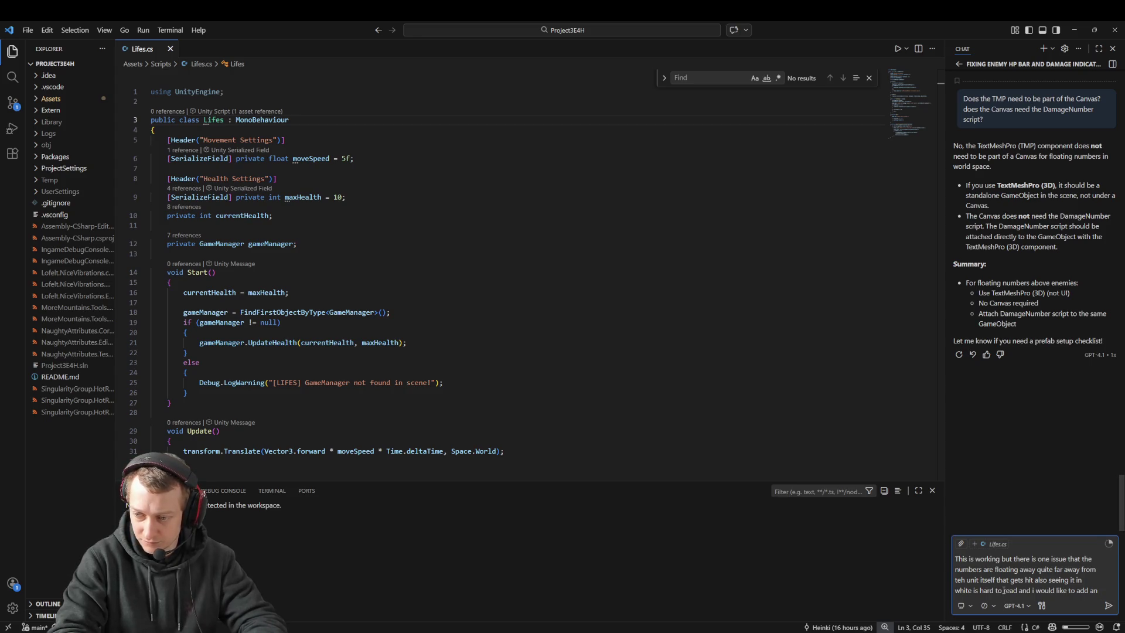
pyautogui.write('black outline around it')
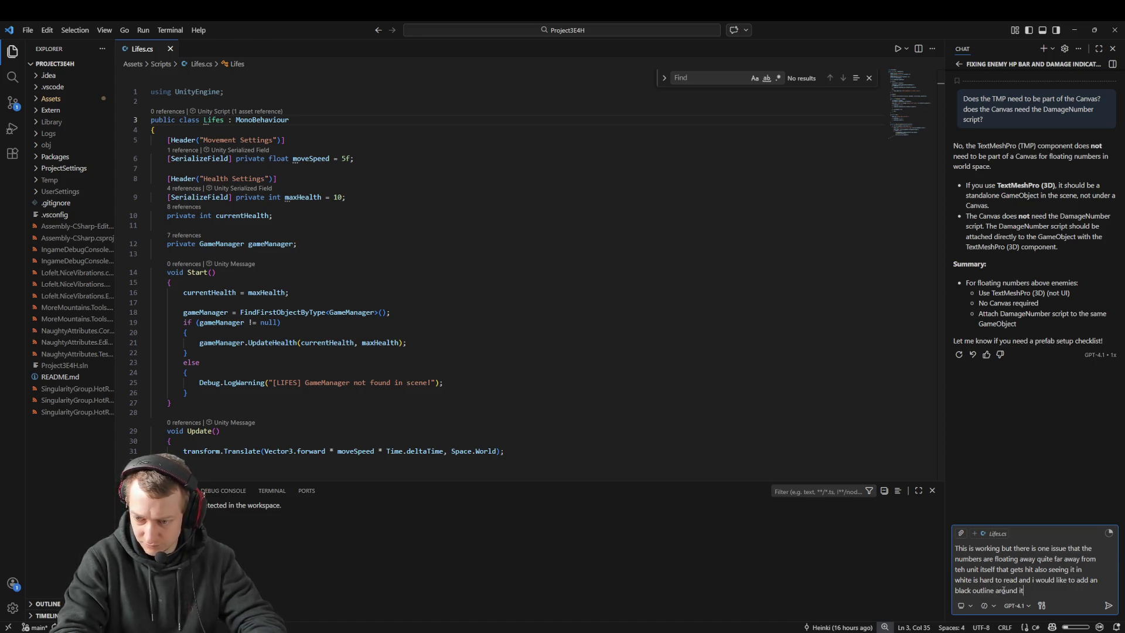
pyautogui.write(' to make it ')
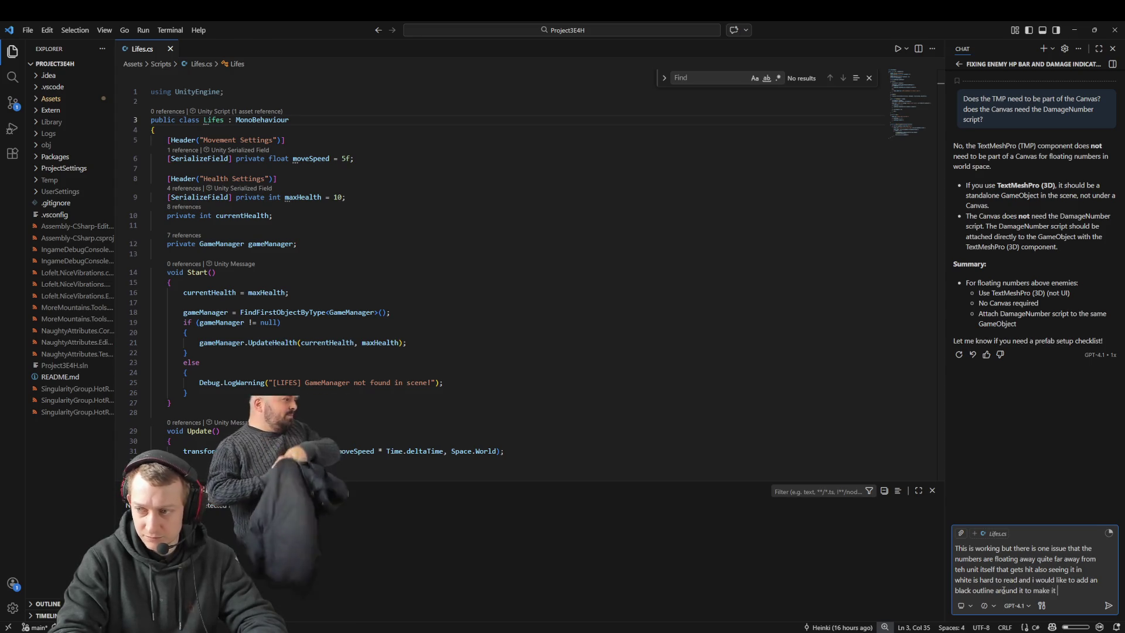
pyautogui.write('easier readable')
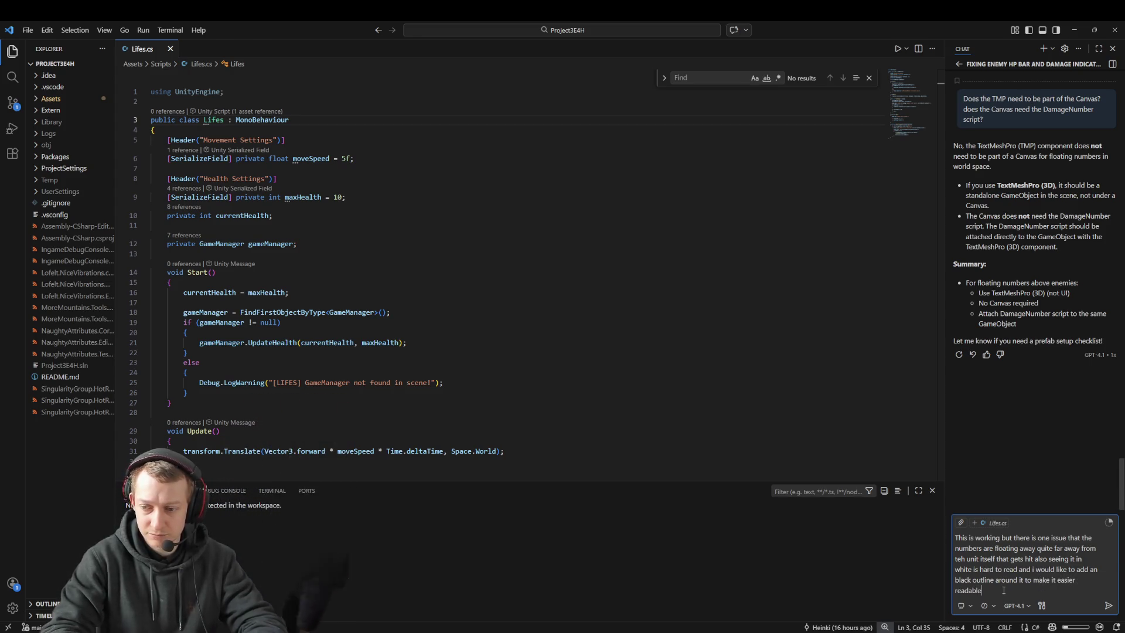
pyautogui.press('Return')
pyautogui.hotkey('ctrl', 'v')
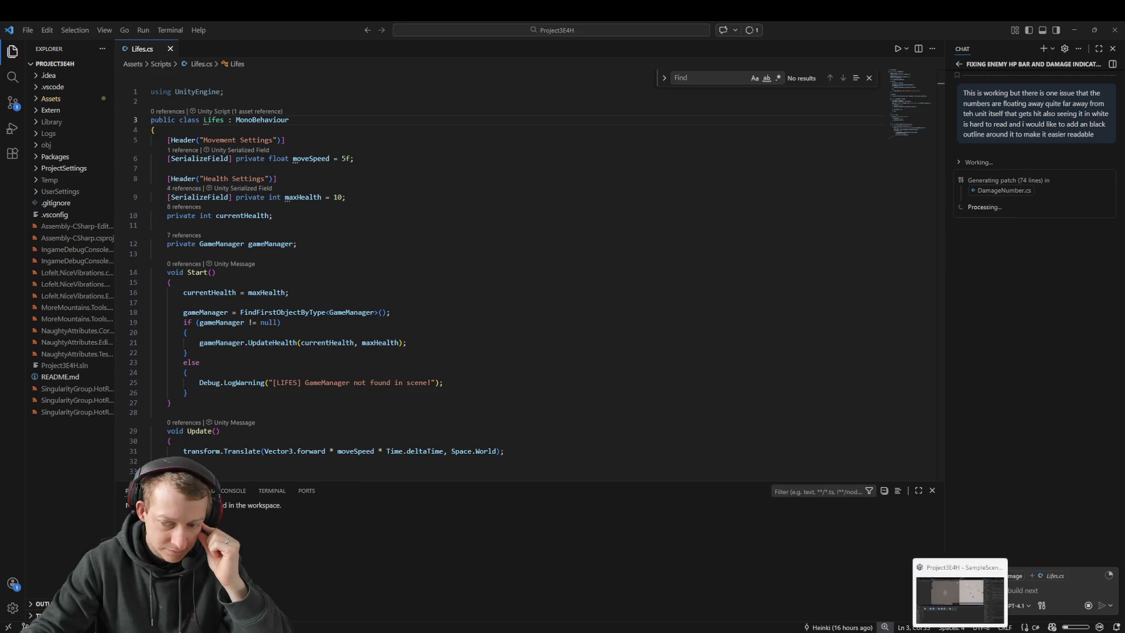
# In Unity, go to Assets, open the Scripts folder, and open GameManager.cs
pyautogui.click(930, 592)
pyautogui.click(230, 493)
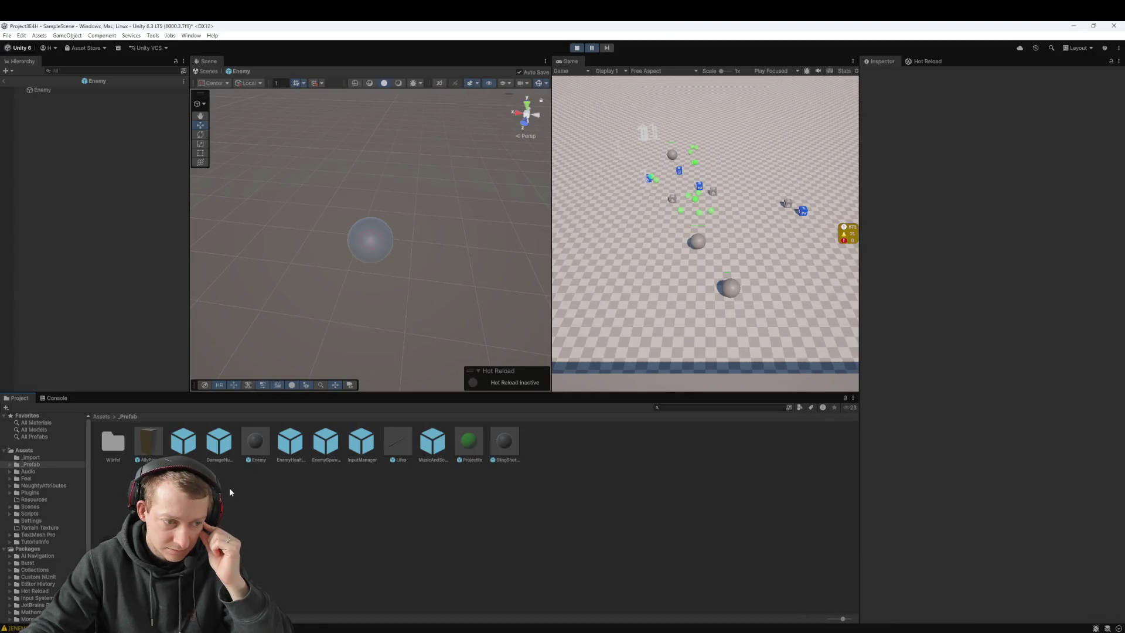
pyautogui.click(103, 416)
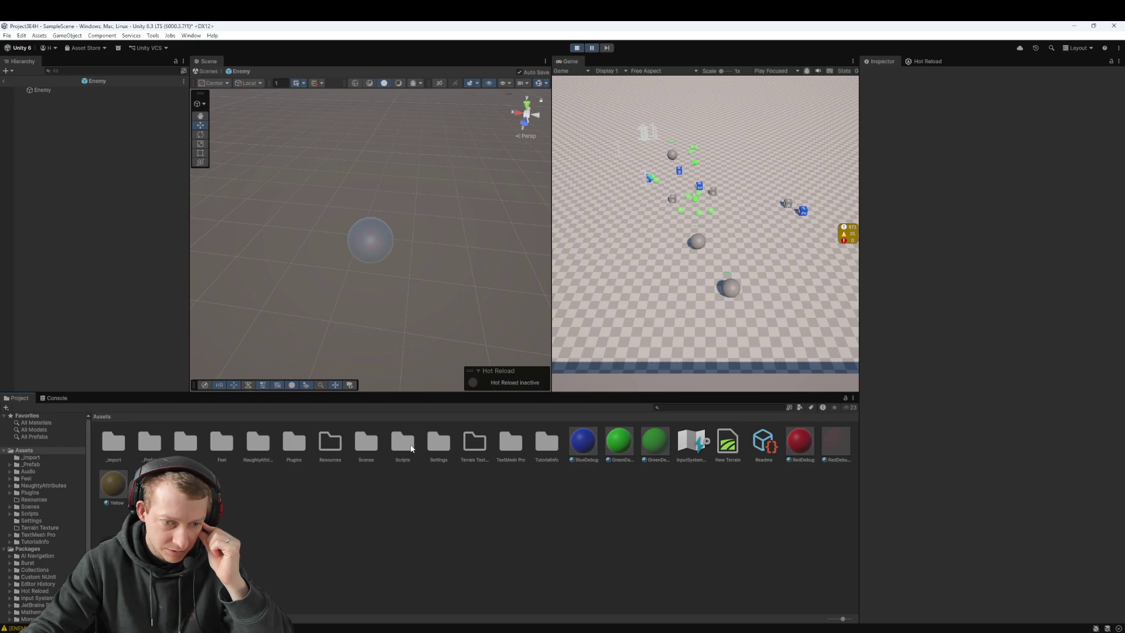
pyautogui.doubleClick(403, 443)
pyautogui.doubleClick(396, 444)
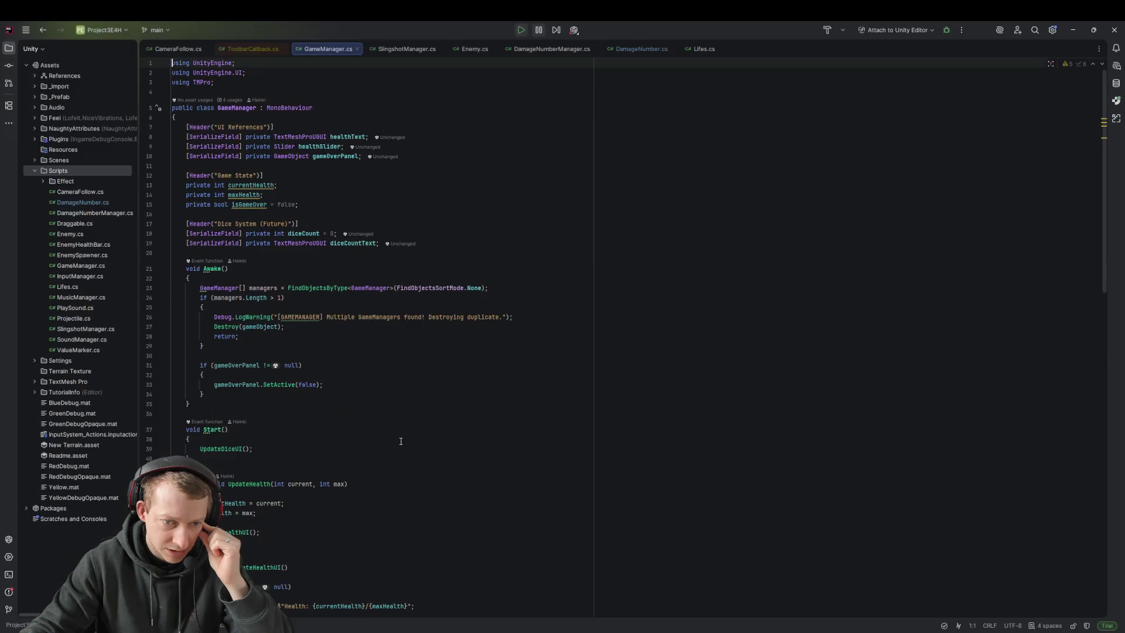
# Scroll through GameManager.cs in Rider, then return to Visual Studio Code
pyautogui.scroll(-20, 380, 401)
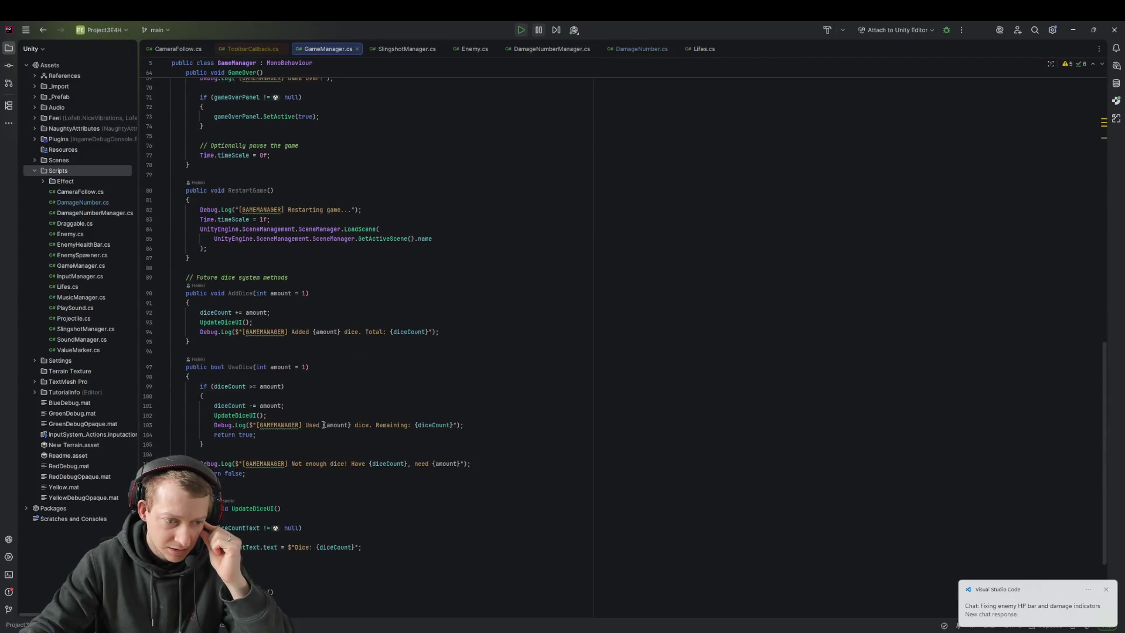
pyautogui.scroll(20, 338, 452)
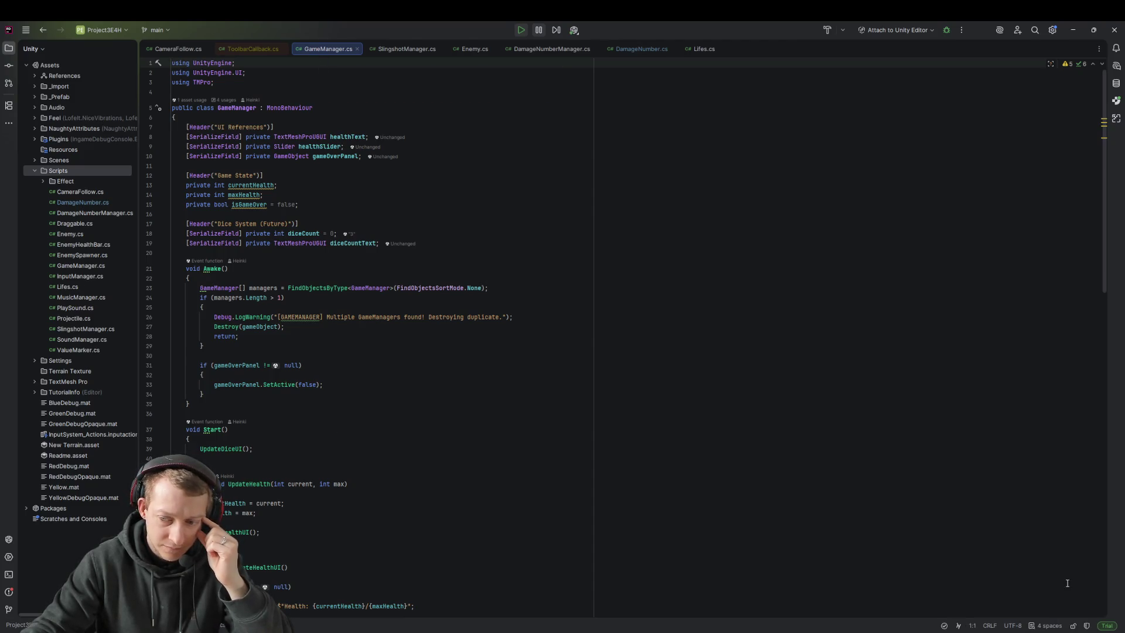
pyautogui.hotkey('alt', 'Tab')
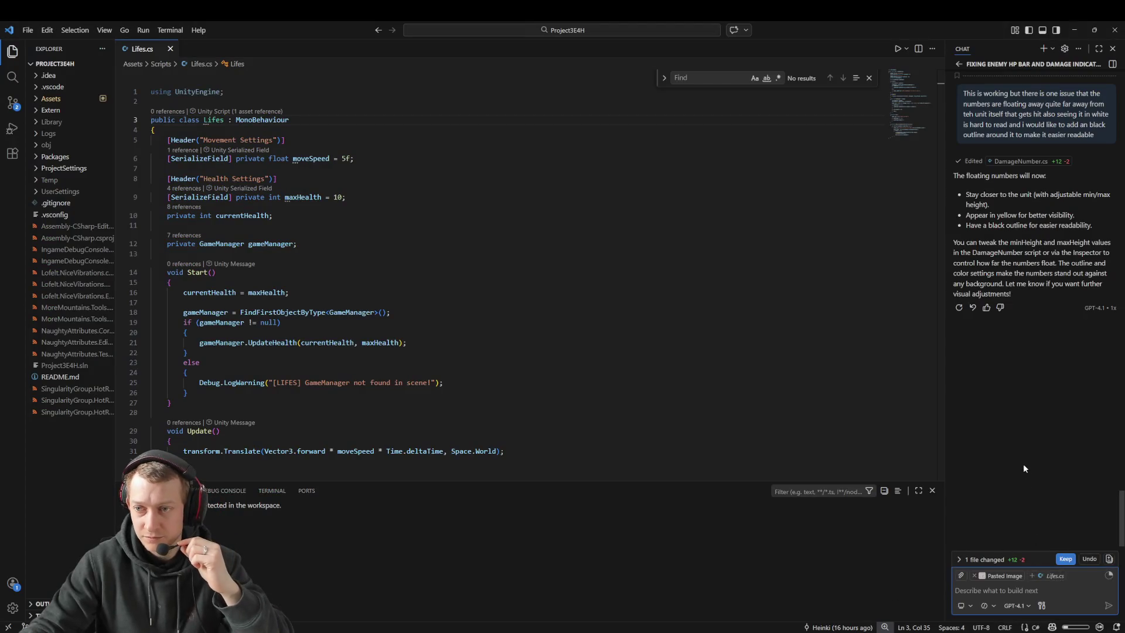
# Open the assistant's DamageNumber.cs diff and review the height clamp and black outline edits
pyautogui.scroll(2, 1007, 402)
pyautogui.scroll(-2, 1007, 402)
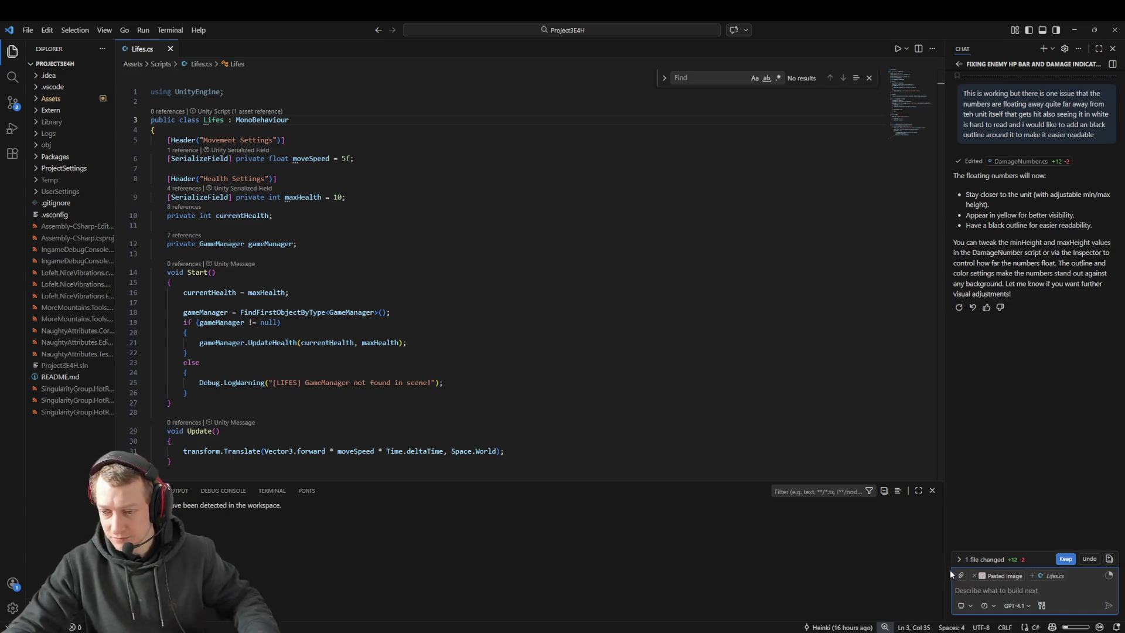
pyautogui.click(964, 560)
pyautogui.click(964, 560)
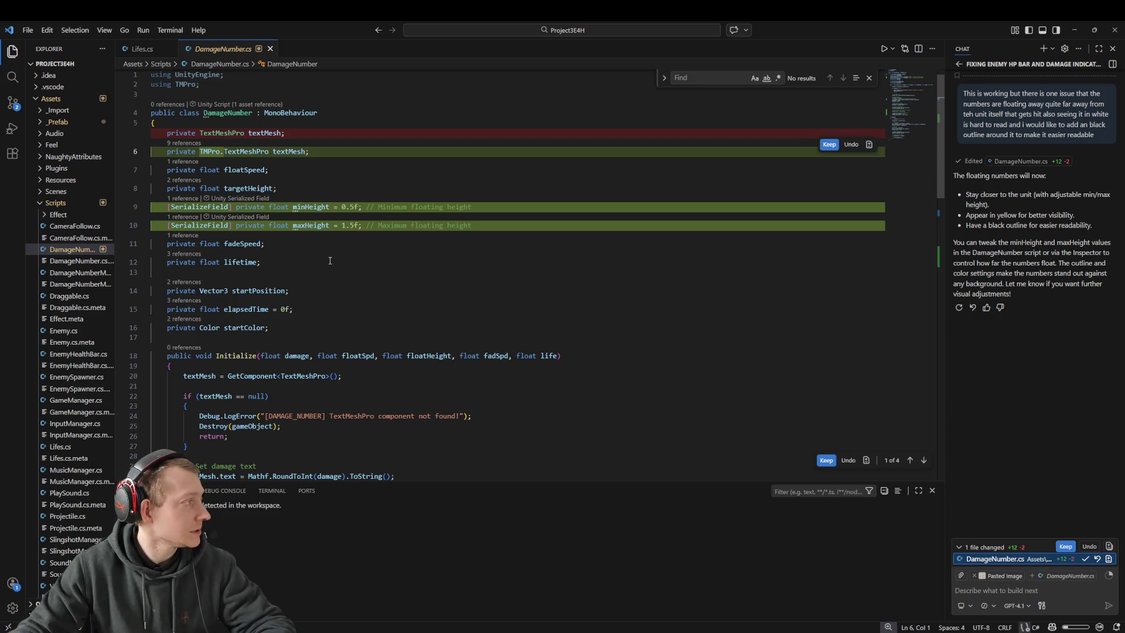
pyautogui.scroll(-2, 335, 258)
pyautogui.scroll(2, 341, 248)
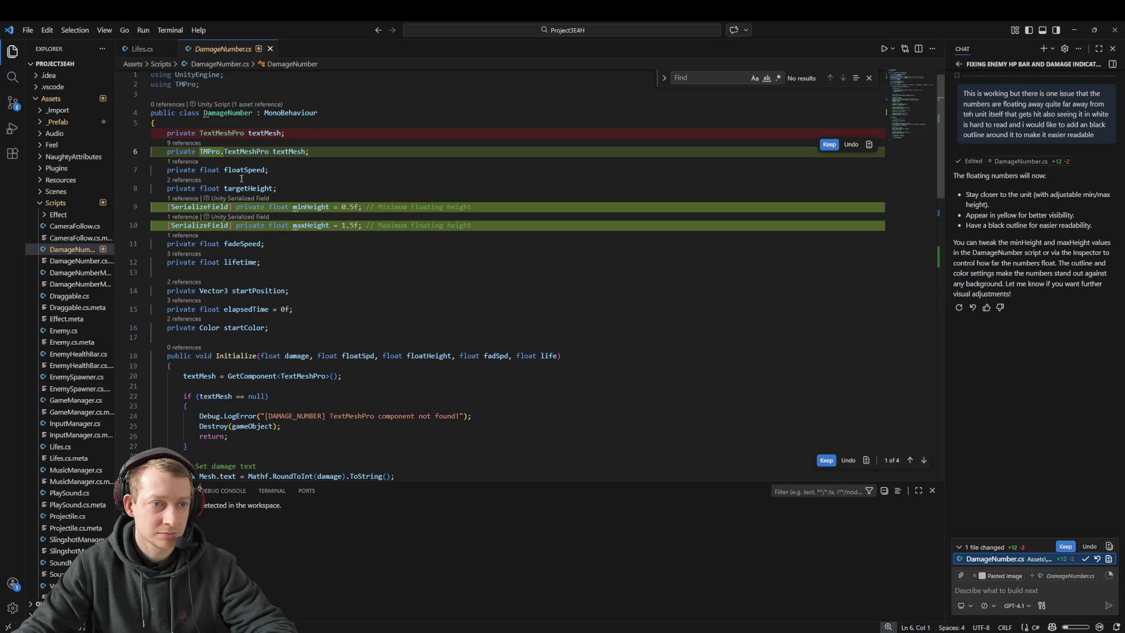
pyautogui.scroll(-20, 407, 246)
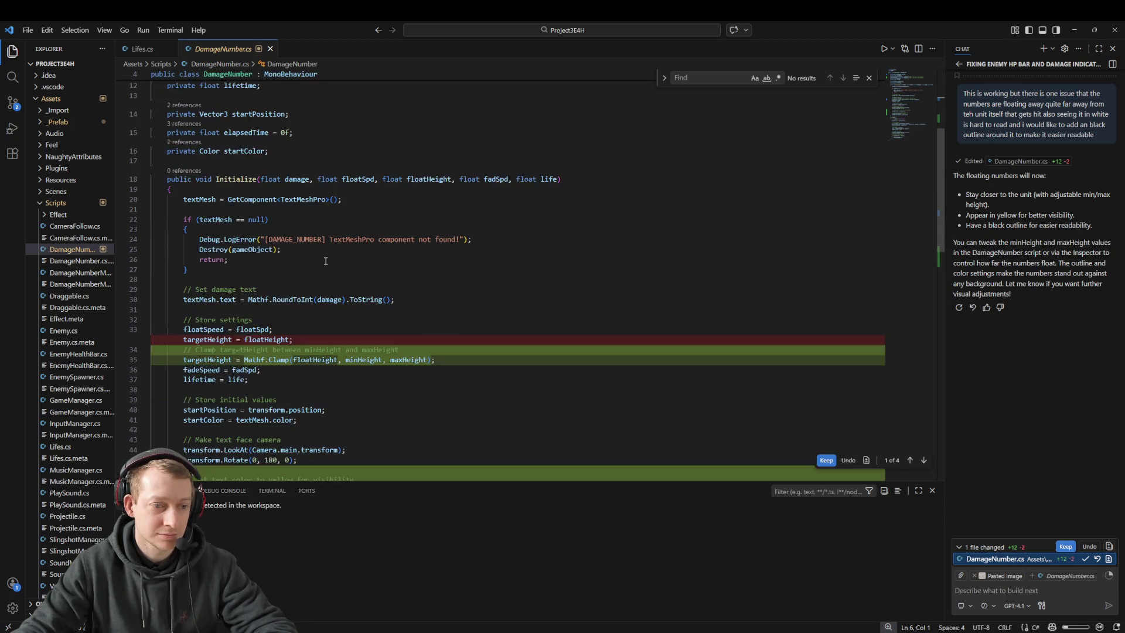
pyautogui.scroll(7, 406, 247)
pyautogui.click(407, 258)
pyautogui.moveTo(610, 632)
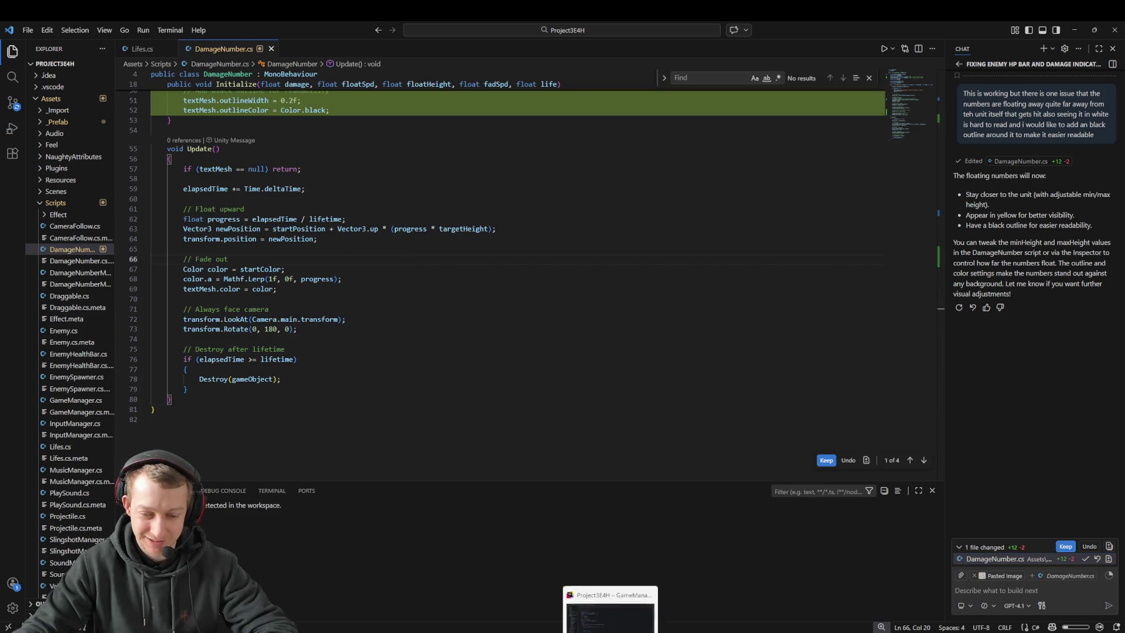
pyautogui.click(975, 630)
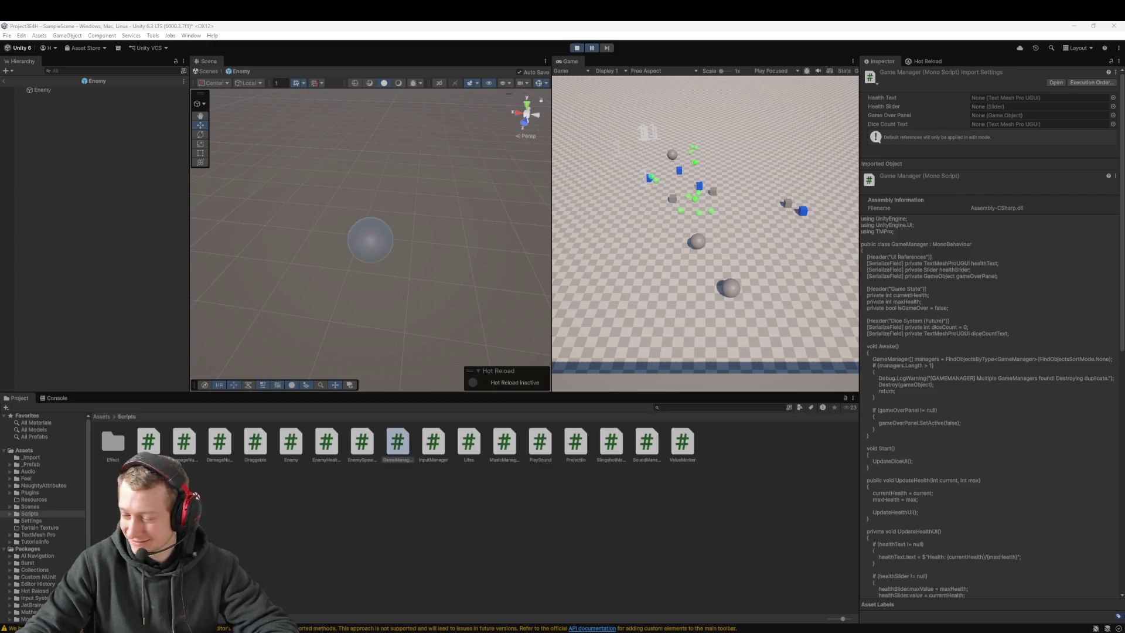
# Restart Play mode so scripts reload and sling the blue dice at the enemies
pyautogui.click(578, 49)
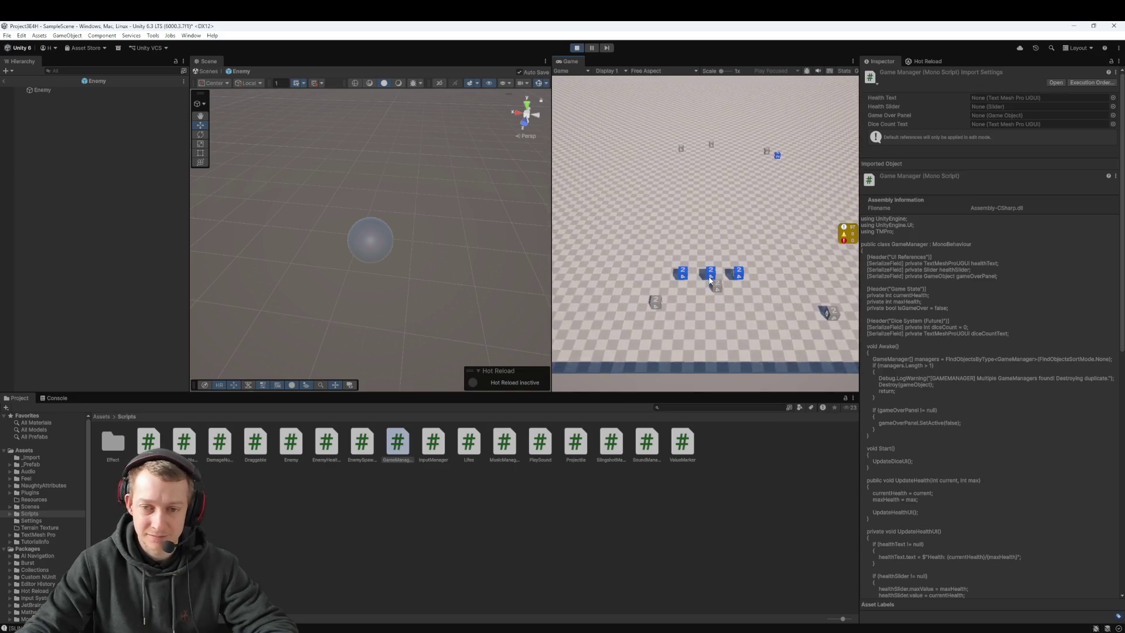
pyautogui.moveTo(710, 279); pyautogui.dragTo(684, 190)
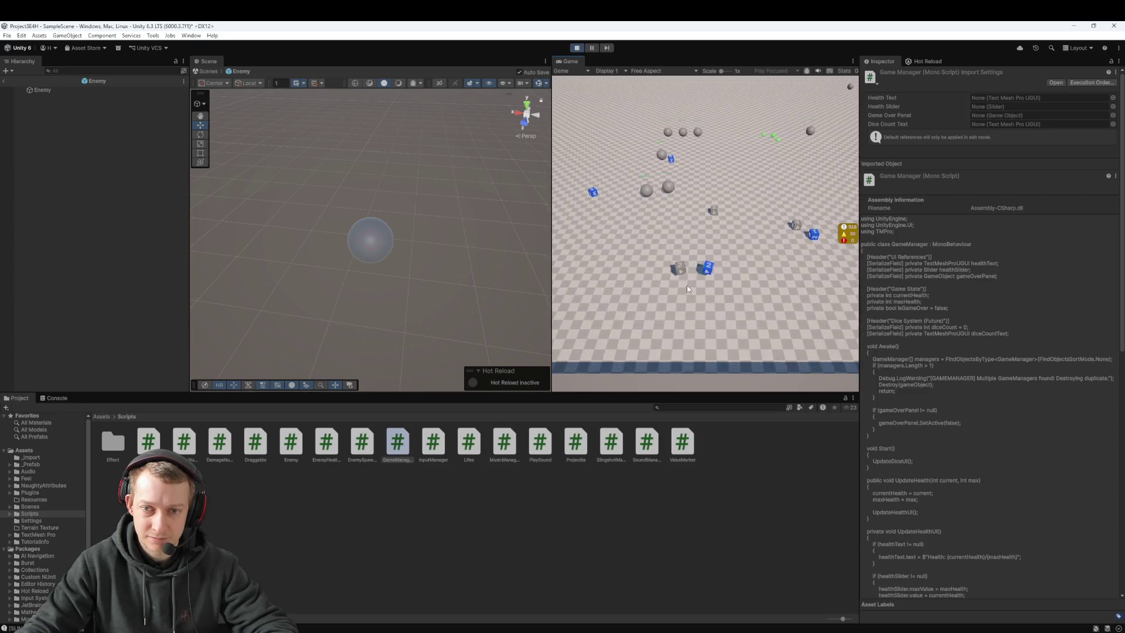
pyautogui.hotkey('ctrl', 'p')
pyautogui.click(584, 48)
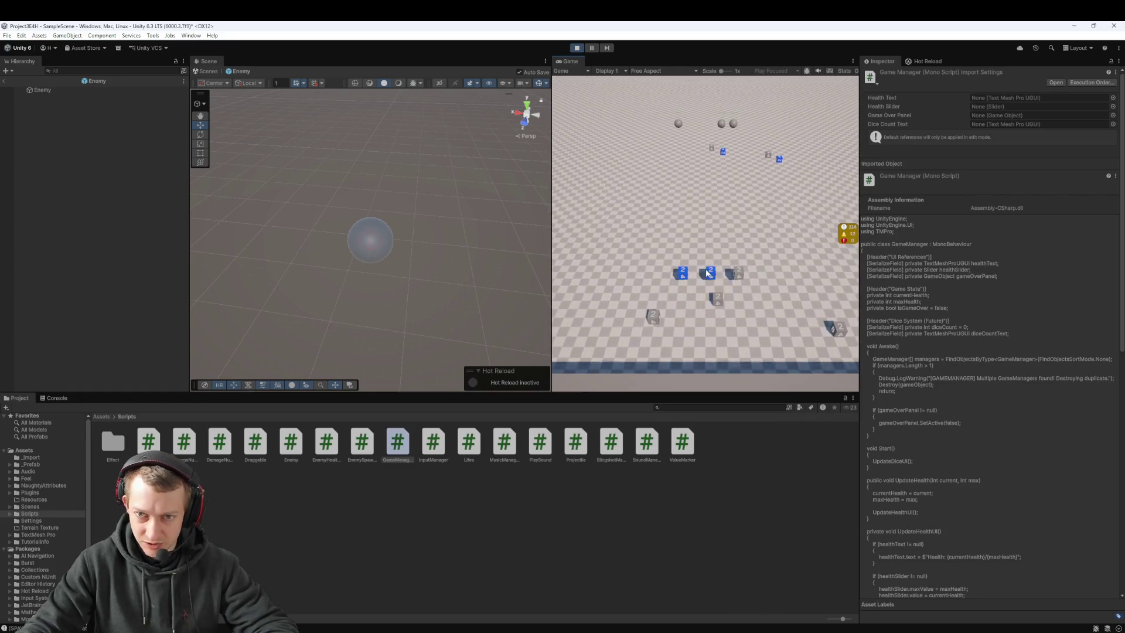
pyautogui.moveTo(709, 272); pyautogui.dragTo(698, 315)
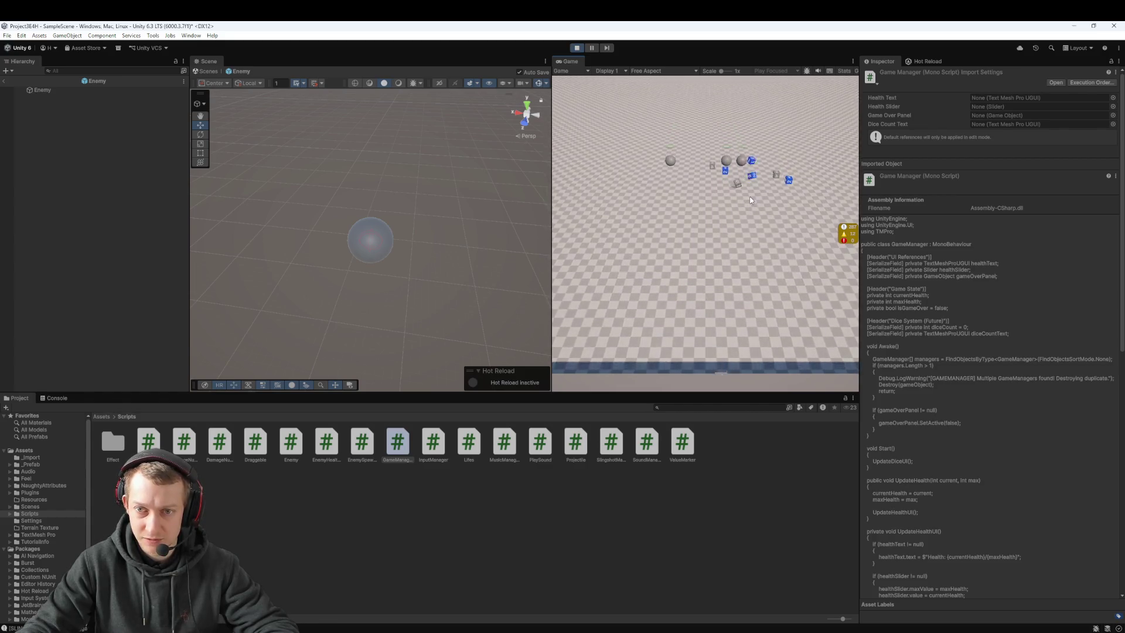
# Pause the game and snip a screenshot of the Game view showing the damage numbers
pyautogui.click(592, 48)
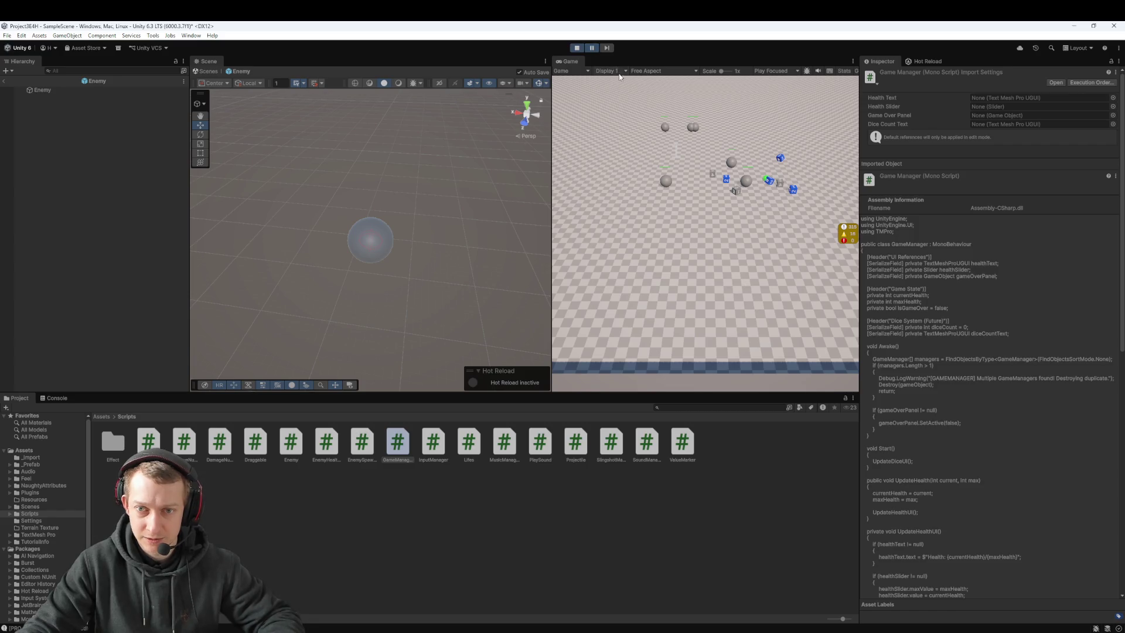
pyautogui.press('super+shift+s')
pyautogui.moveTo(589, 92)
pyautogui.mouseDown()
pyautogui.moveTo(786, 252)
pyautogui.moveTo(824, 255)
pyautogui.mouseUp()
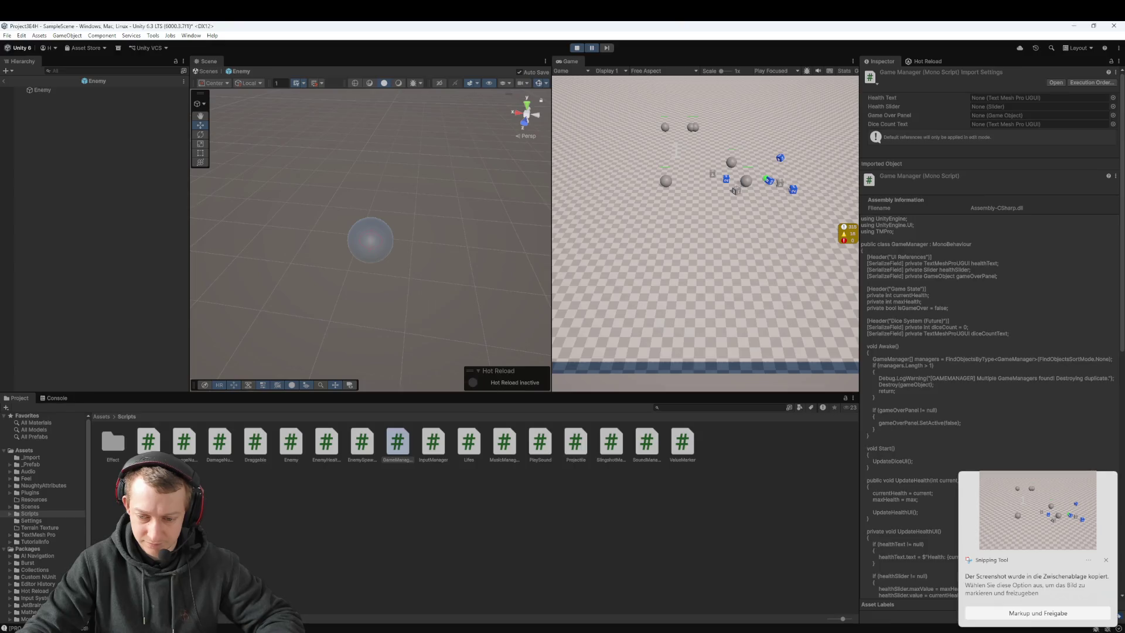
pyautogui.hotkey('alt', 'Tab')
pyautogui.click(1107, 561)
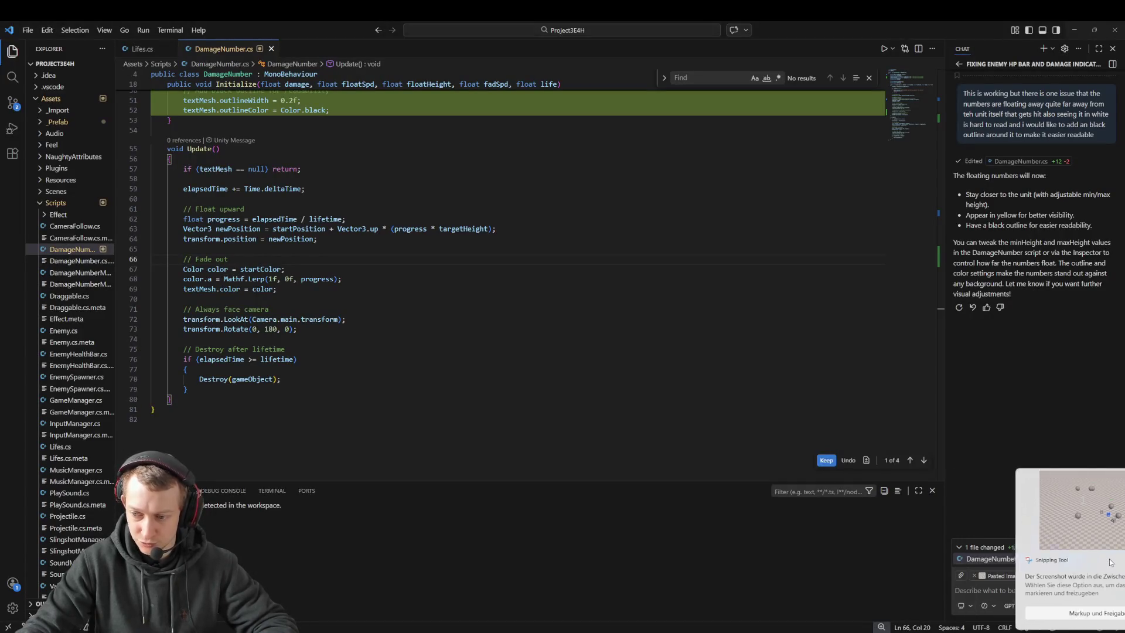
# Accept the DamageNumber.cs edits, then review the DamageNumber.cs diff in Fork's unstaged changes
pyautogui.click(1066, 547)
pyautogui.hotkey('alt', 'Tab')
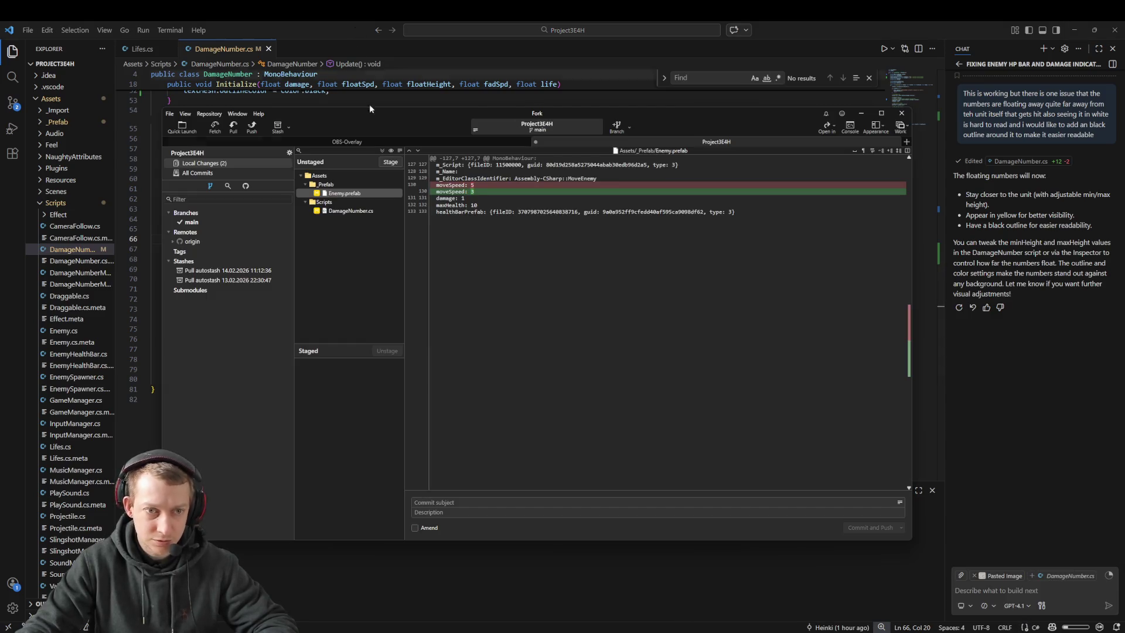
pyautogui.click(338, 211)
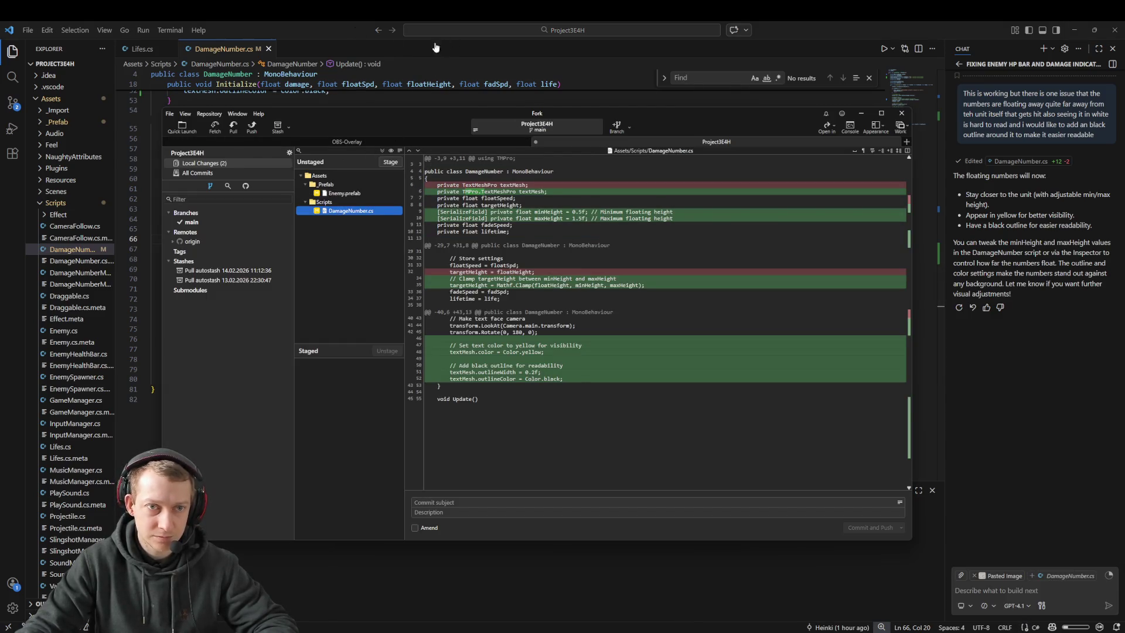
pyautogui.click(346, 35)
pyautogui.click(269, 289)
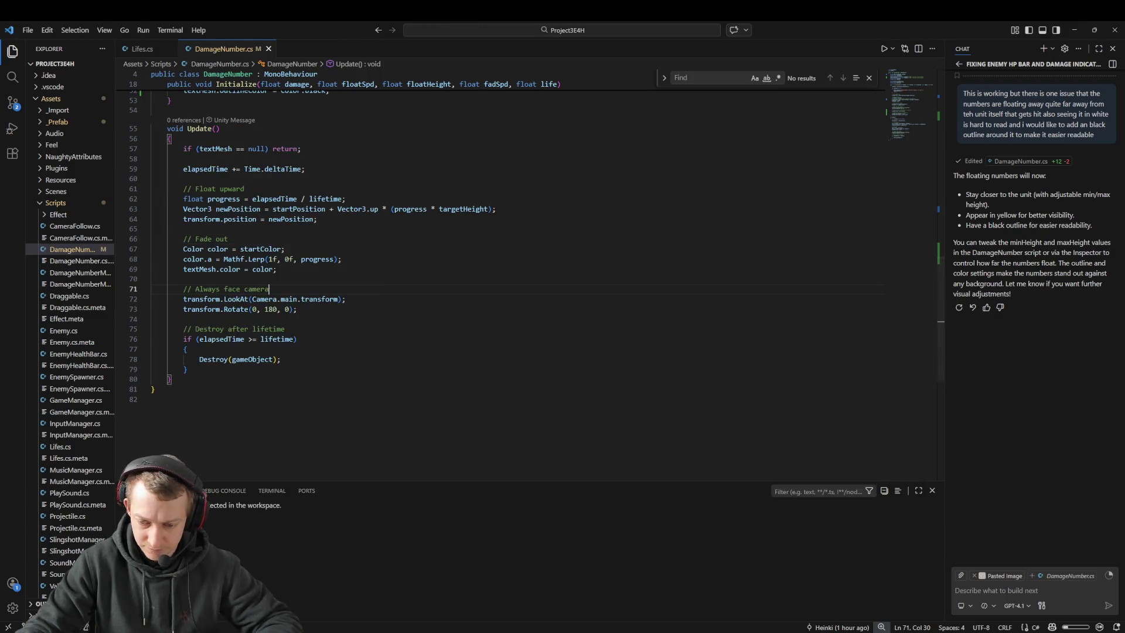
pyautogui.hotkey('alt', 'Tab')
# Stop the game, open the Enemy prefab from Assets > _Prefab, then return to DamageNumber.cs
pyautogui.click(577, 47)
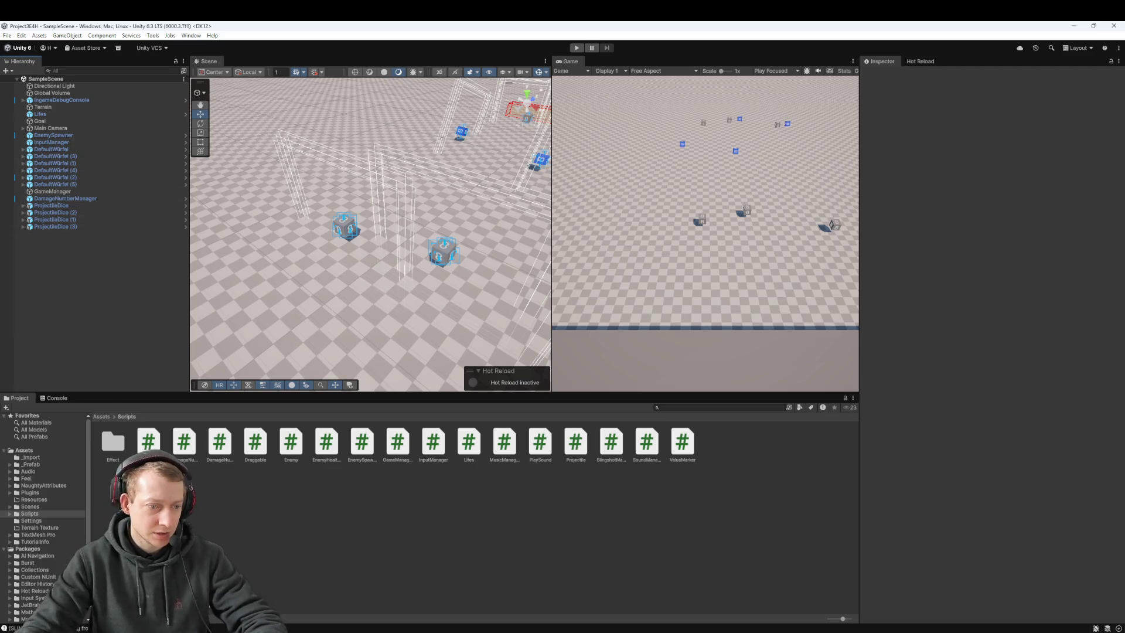
pyautogui.click(102, 416)
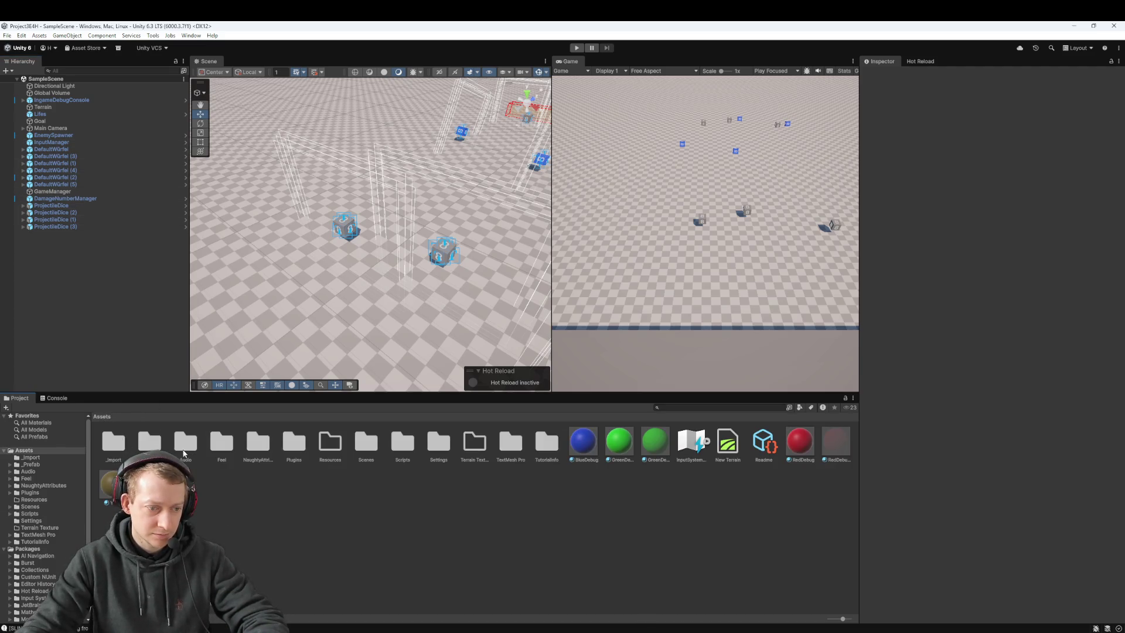
pyautogui.doubleClick(148, 441)
pyautogui.doubleClick(256, 442)
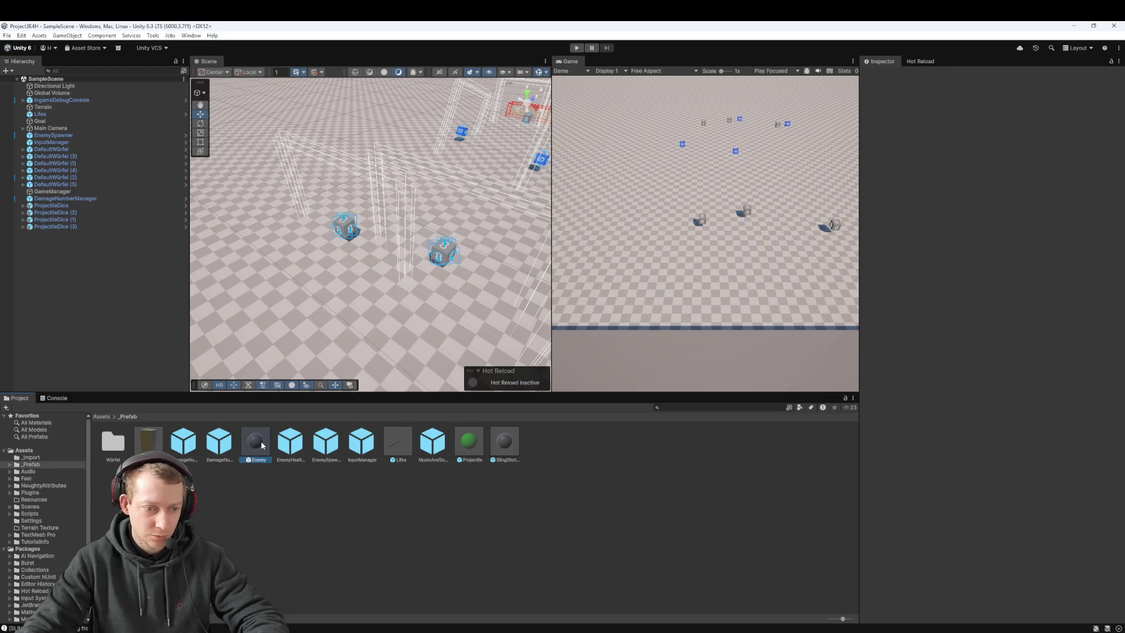
pyautogui.scroll(-5, 992, 359)
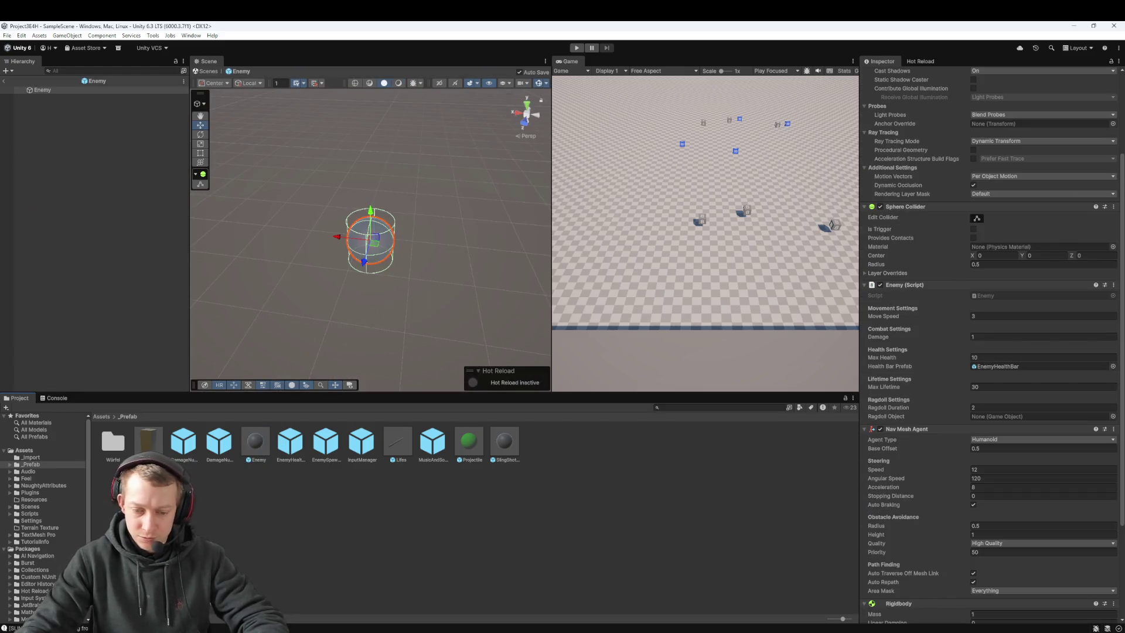
pyautogui.hotkey('alt', 'Tab')
pyautogui.moveTo(370, 251); pyautogui.dragTo(370, 241)
pyautogui.scroll(15, 381, 270)
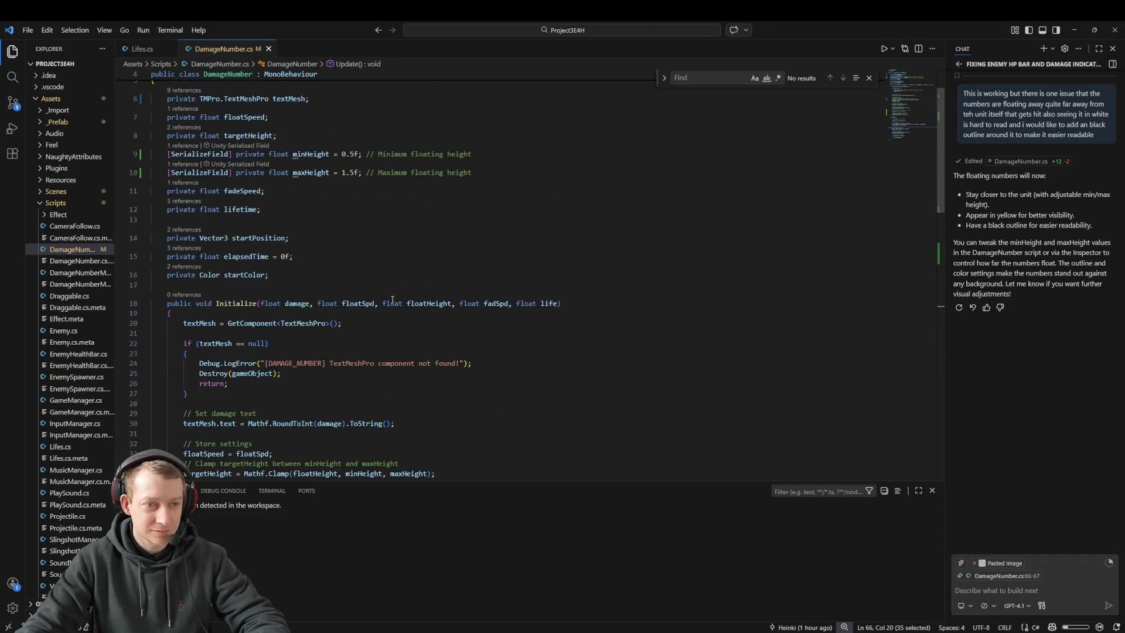
# Scroll to the top of DamageNumber.cs, then go back to the Enemy prefab in Unity
pyautogui.scroll(2, 387, 305)
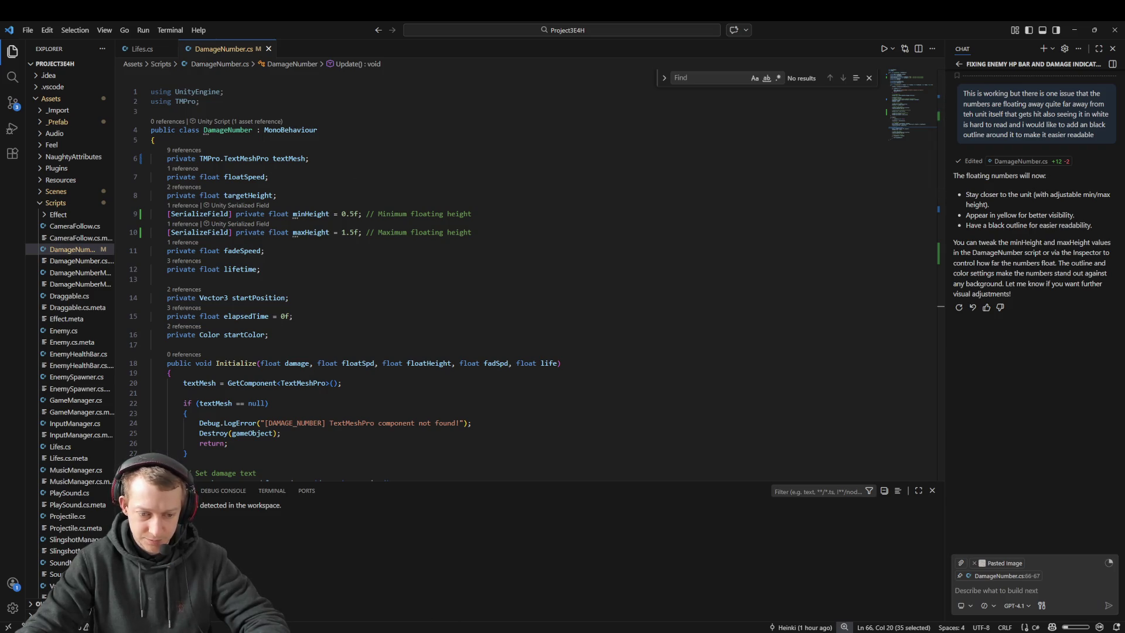
pyautogui.hotkey('alt', 'Tab')
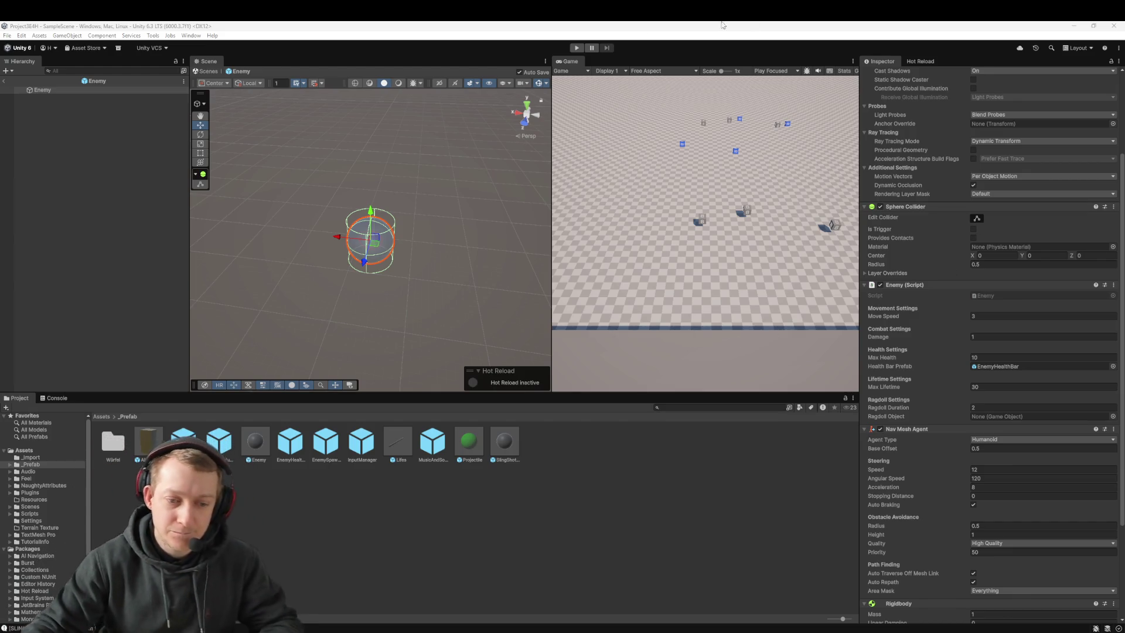
# Play the game, pause once enemies spawn, and snip the Game view area
pyautogui.click(573, 50)
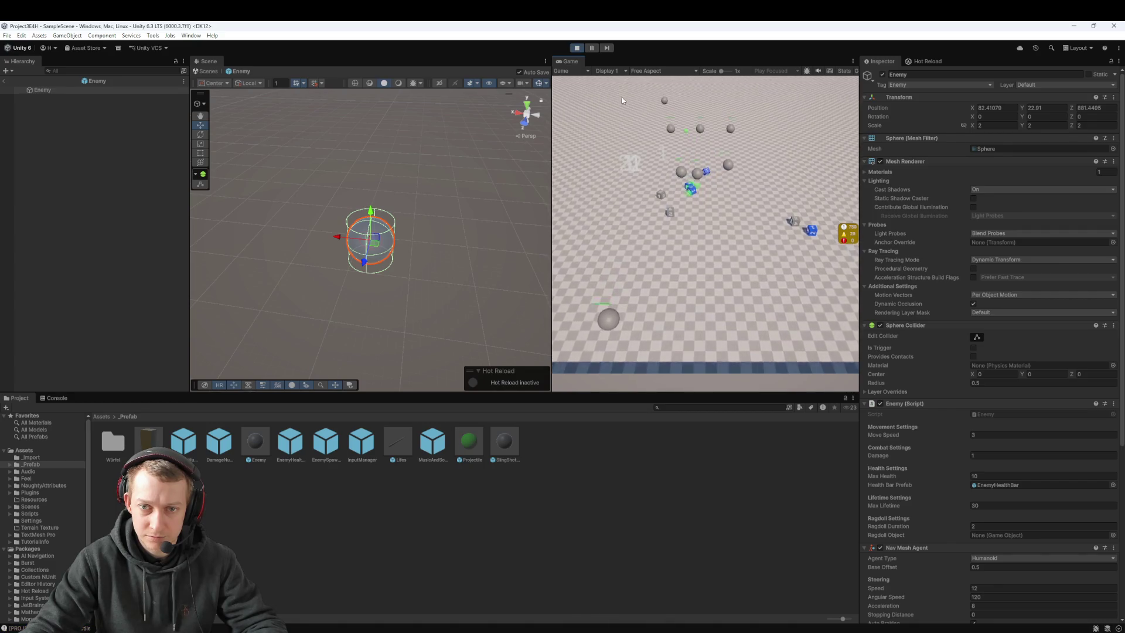
pyautogui.click(589, 48)
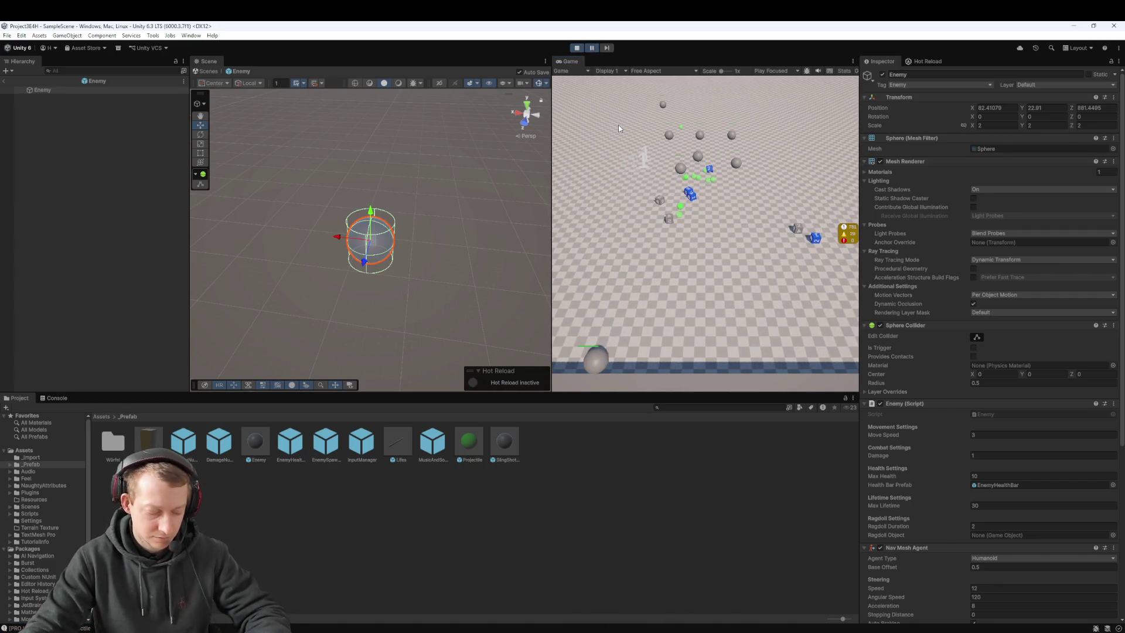
pyautogui.press('shift+super+s')
pyautogui.moveTo(595, 106)
pyautogui.mouseDown()
pyautogui.moveTo(746, 291)
pyautogui.moveTo(771, 291)
pyautogui.mouseUp()
pyautogui.hotkey('alt', 'Tab')
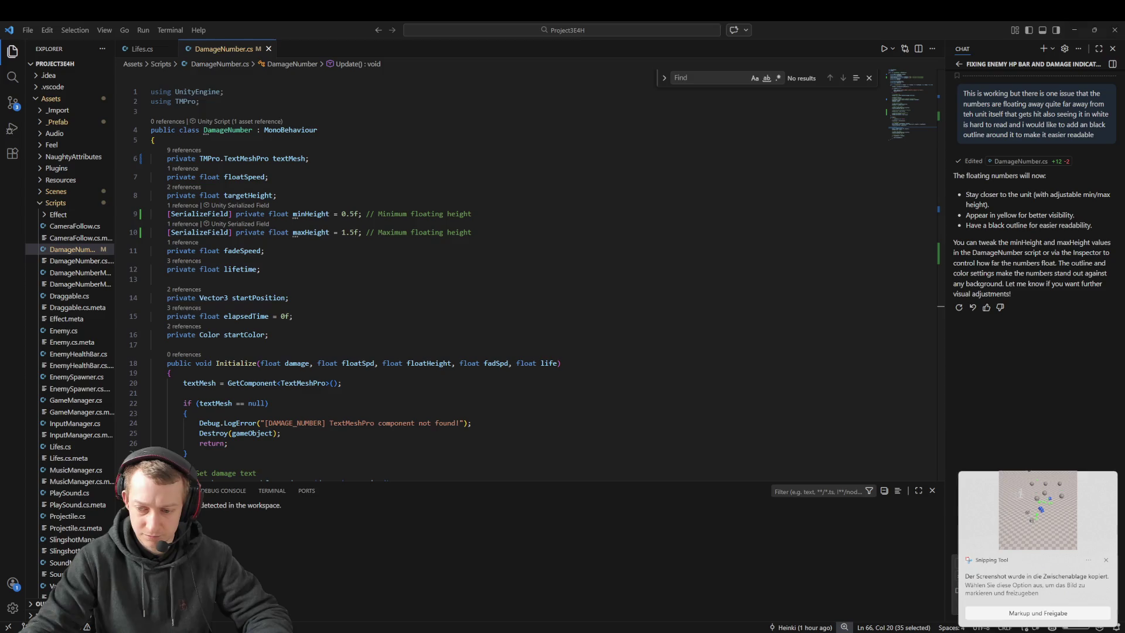
# Paste the screenshot into Copilot Chat and ask why numbers sit beside the hit enemy, not above
pyautogui.click(1107, 561)
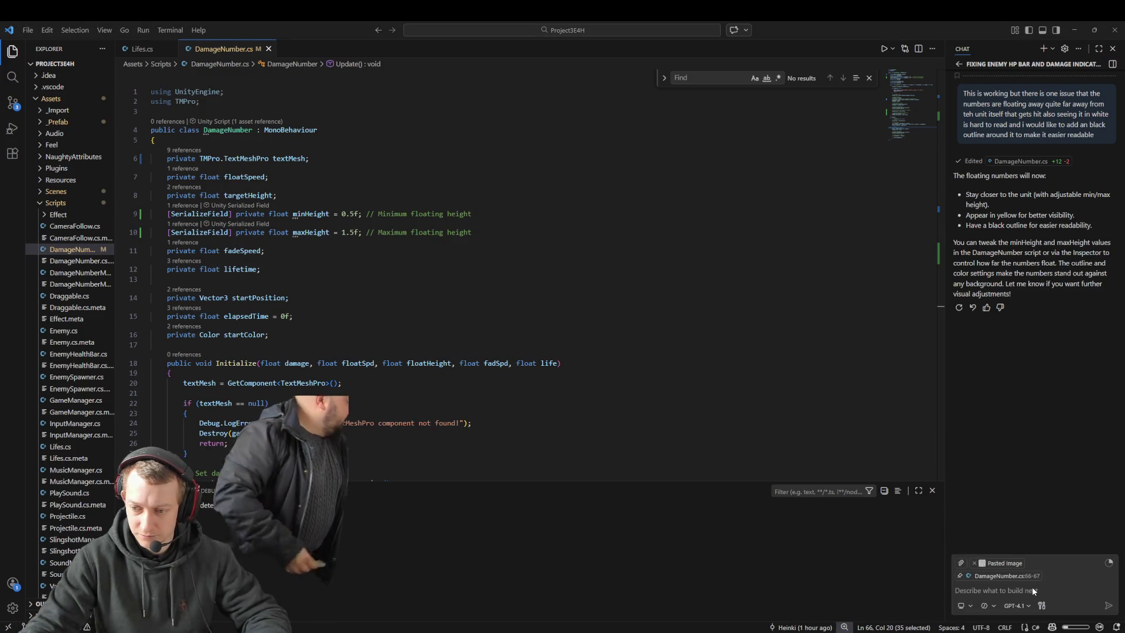
pyautogui.hotkey('ctrl', 'v')
pyautogui.write('The numbers are s')
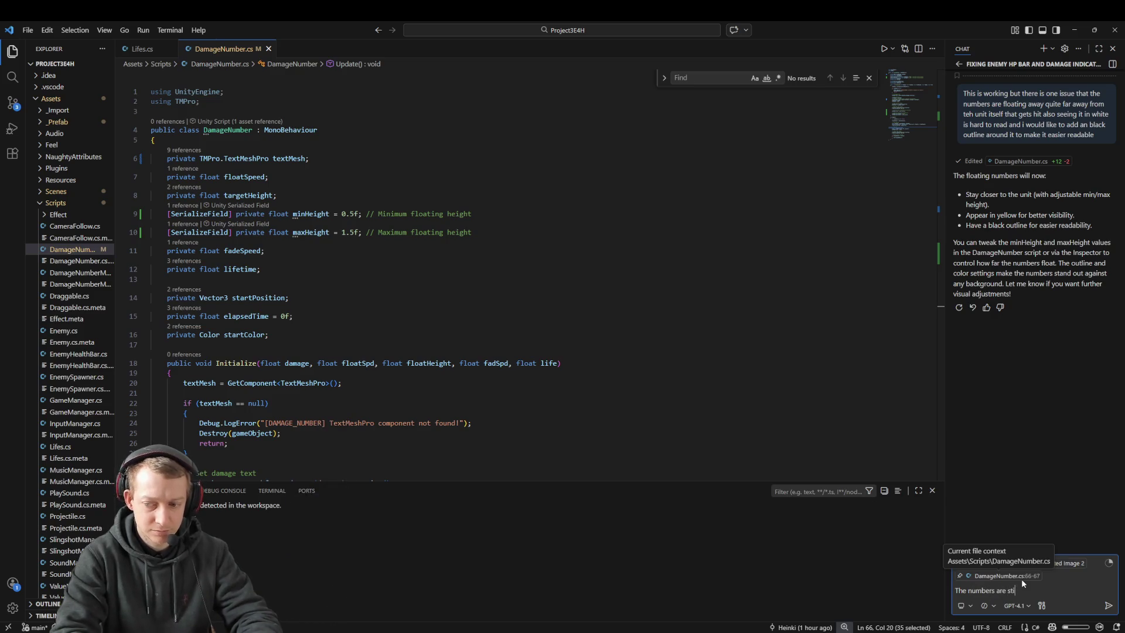
pyautogui.write('till on the left and righ')
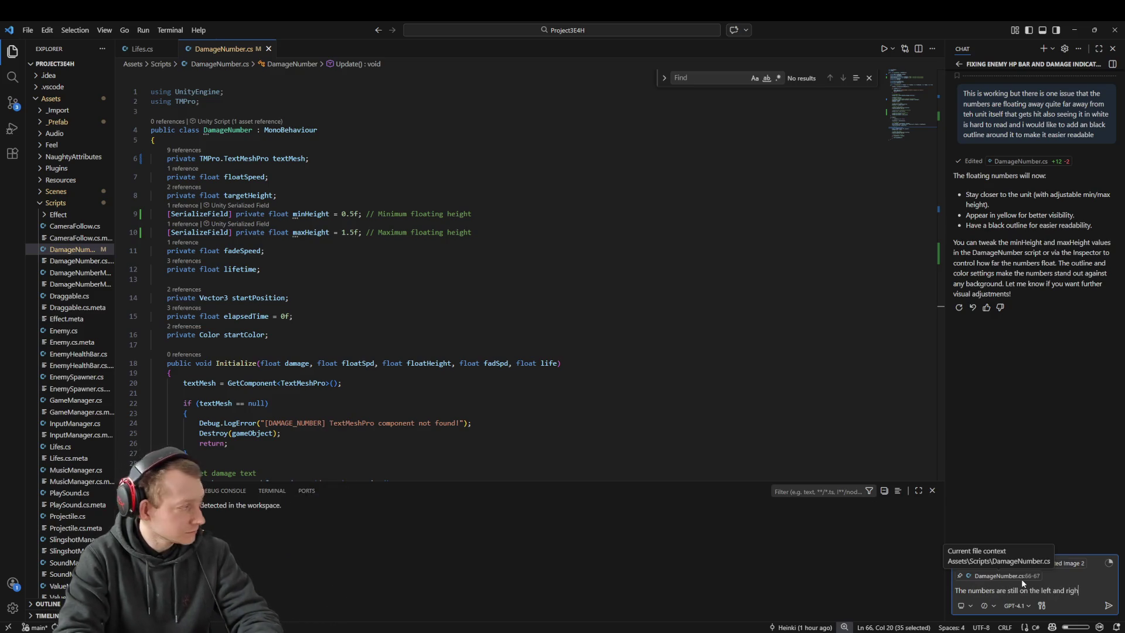
pyautogui.write('t wh')
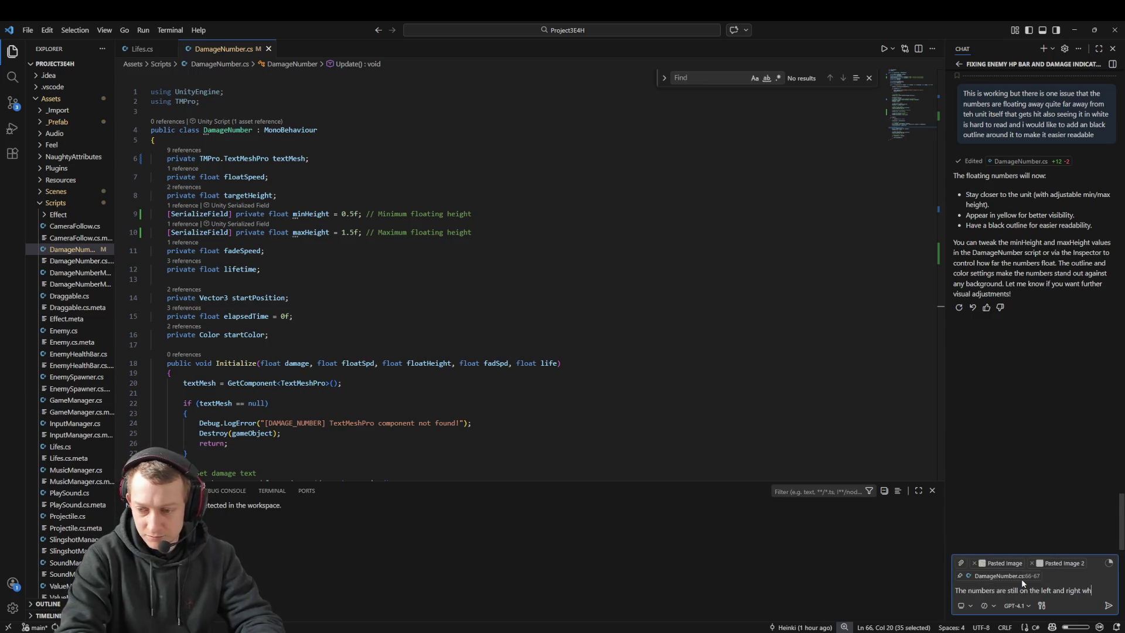
pyautogui.write('en they ar gett')
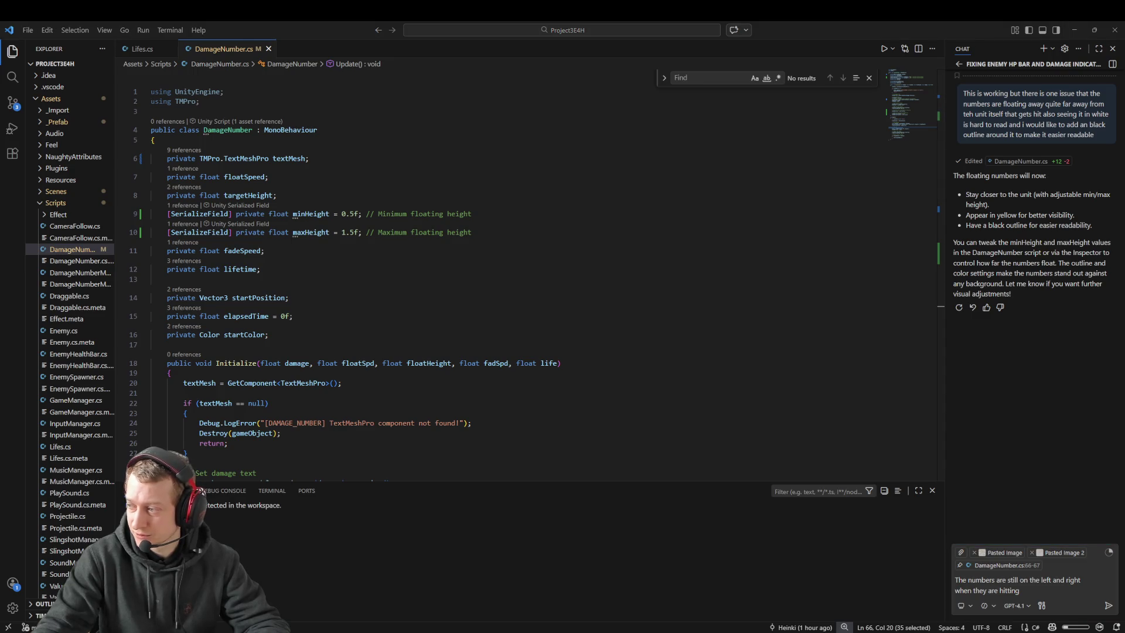
pyautogui.click(1042, 588)
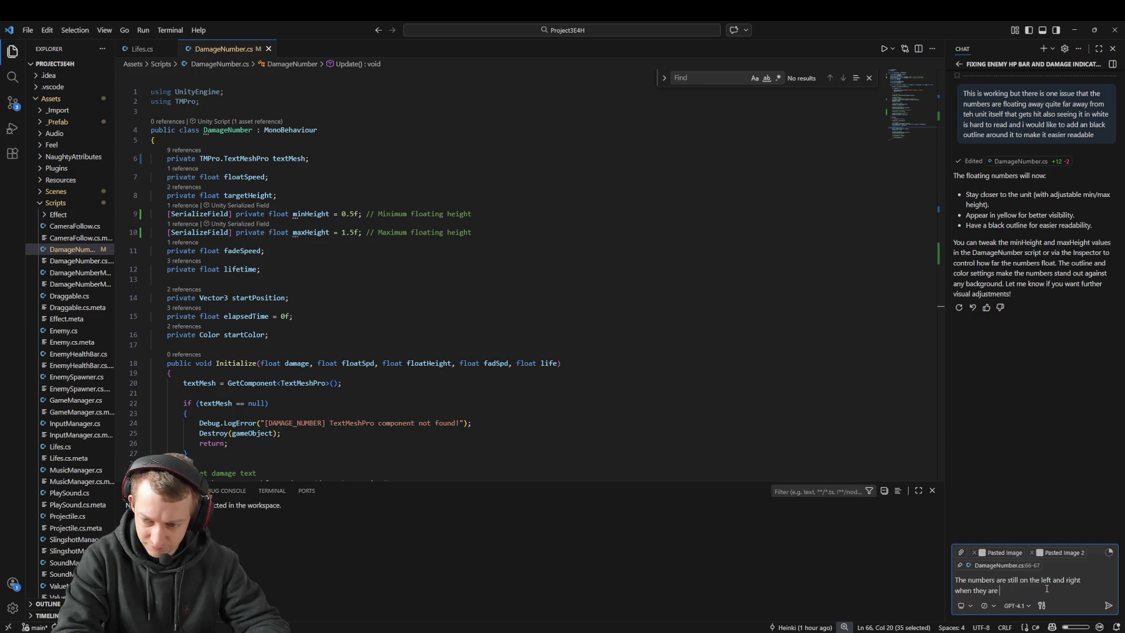
pyautogui.hotkey('ctrl', 'BackSpace')
pyautogui.hotkey('ctrl', 'BackSpace')
pyautogui.hotkey('ctrl', 'BackSpace')
pyautogui.write('from the h')
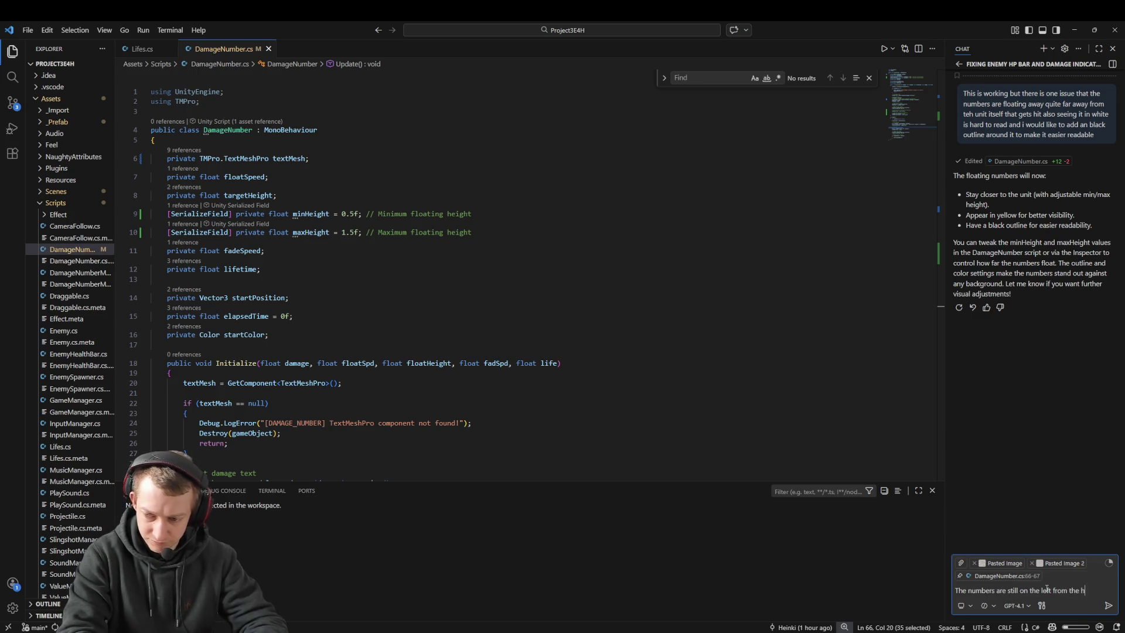
pyautogui.write('itted enemy why is that the case? it hso')
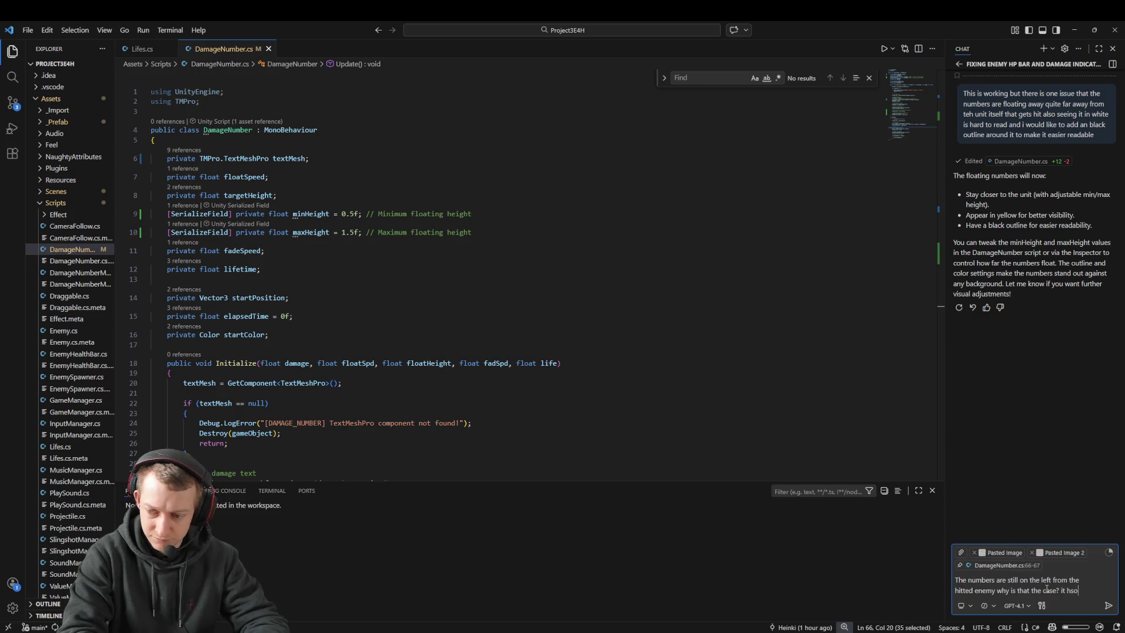
pyautogui.write('should take the position of the hitted unit an')
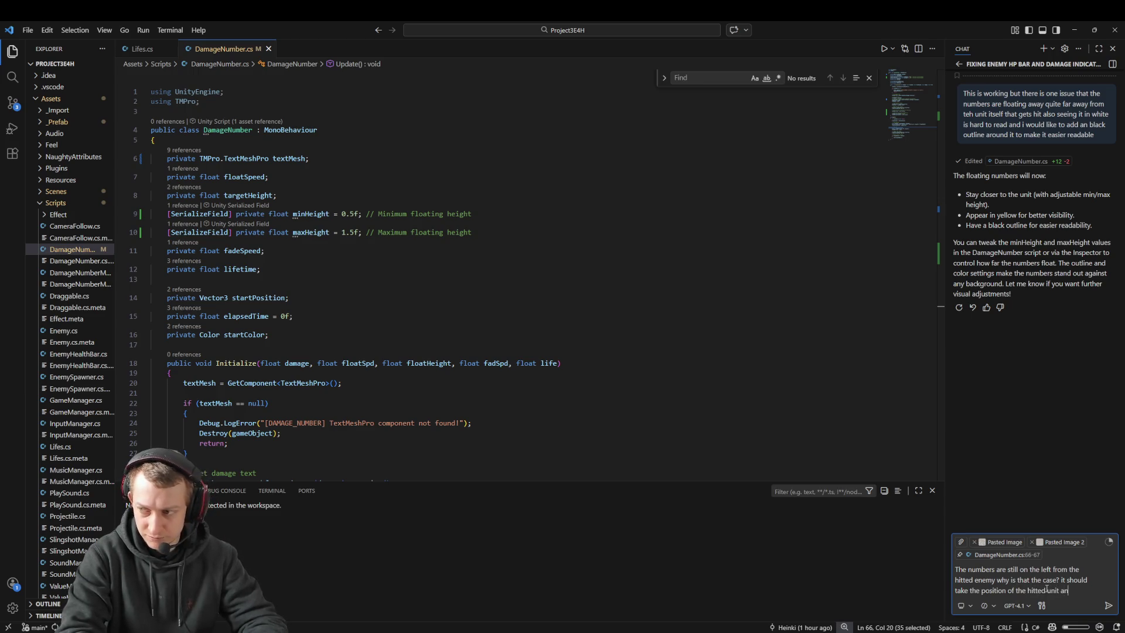
pyautogui.write('d show it above it after all.')
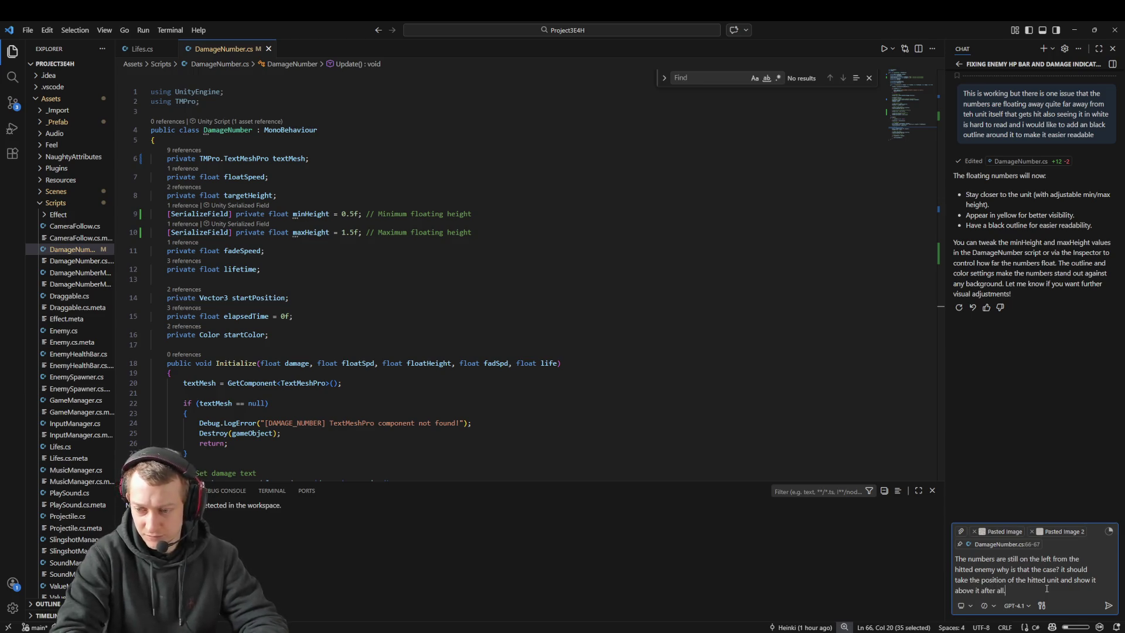
pyautogui.press('Return')
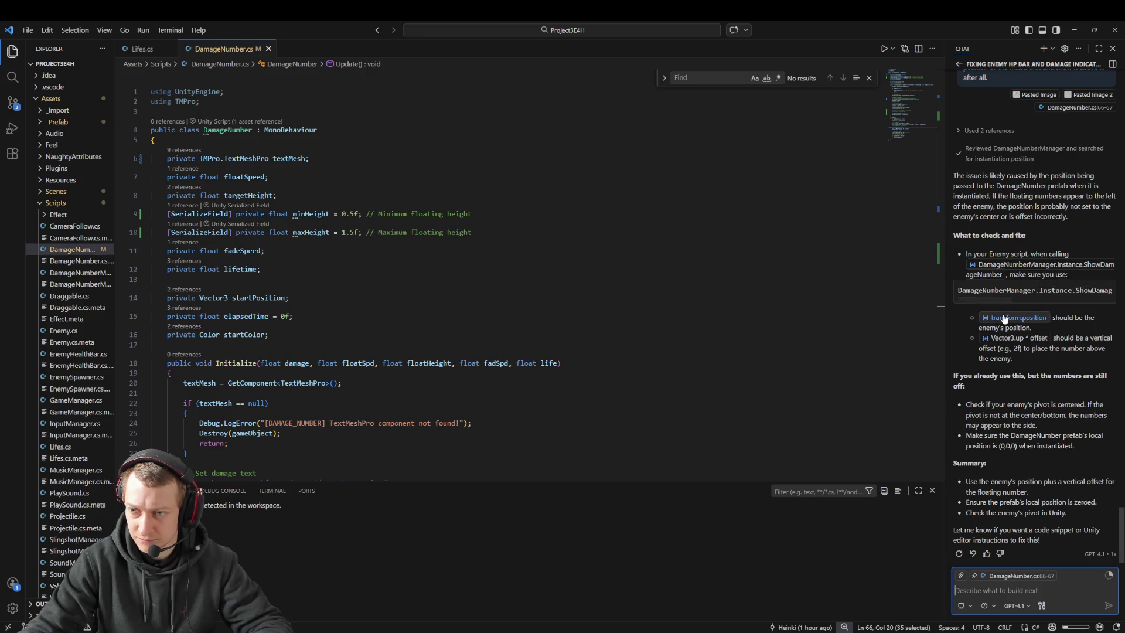
# Read the reply's ShowDamage offset advice and jump to the Vector3 startPosition line in DamageNumber.cs
pyautogui.moveTo(1003, 299)
pyautogui.mouseDown()
pyautogui.moveTo(1099, 301)
pyautogui.moveTo(985, 301)
pyautogui.mouseUp()
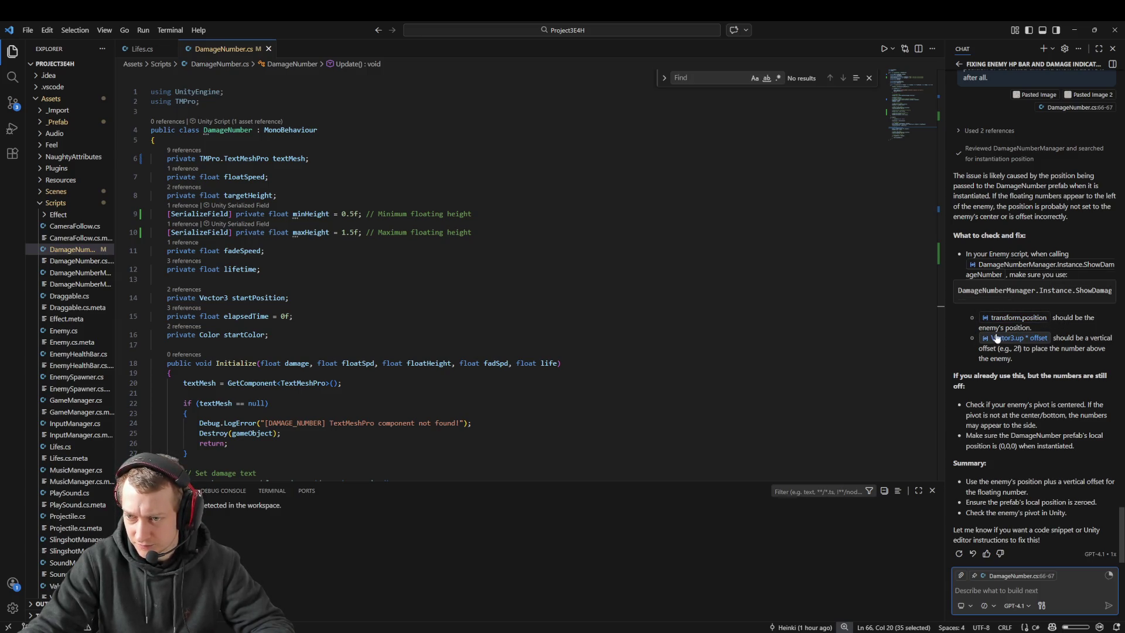
pyautogui.click(1029, 339)
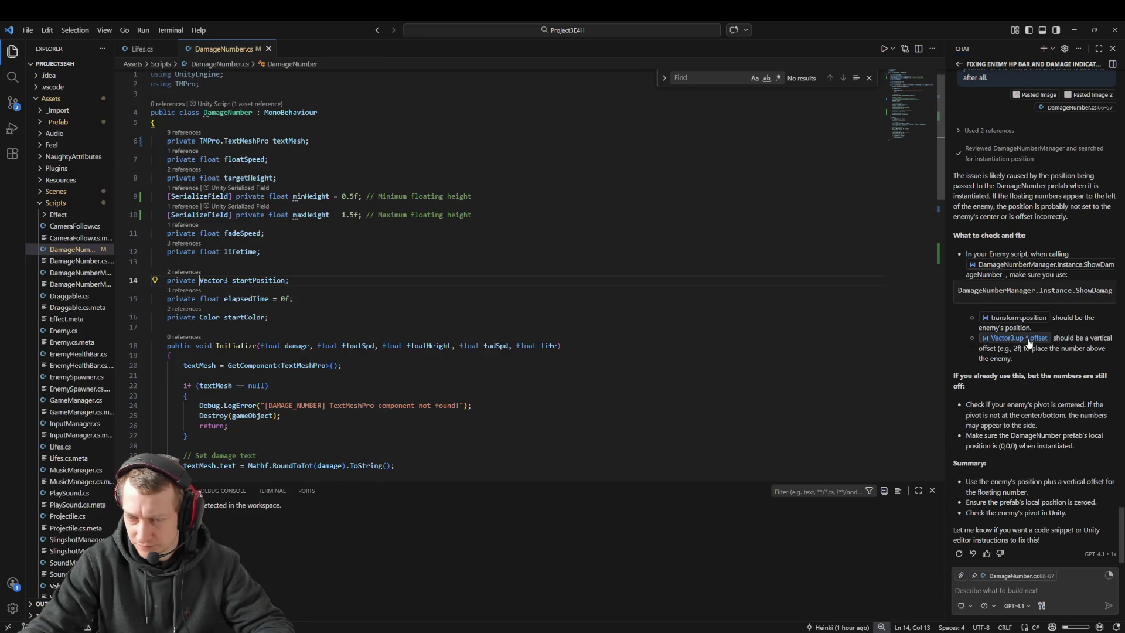
# Jump between startPosition references and search the file for startPosition from line 14
pyautogui.click(1019, 318)
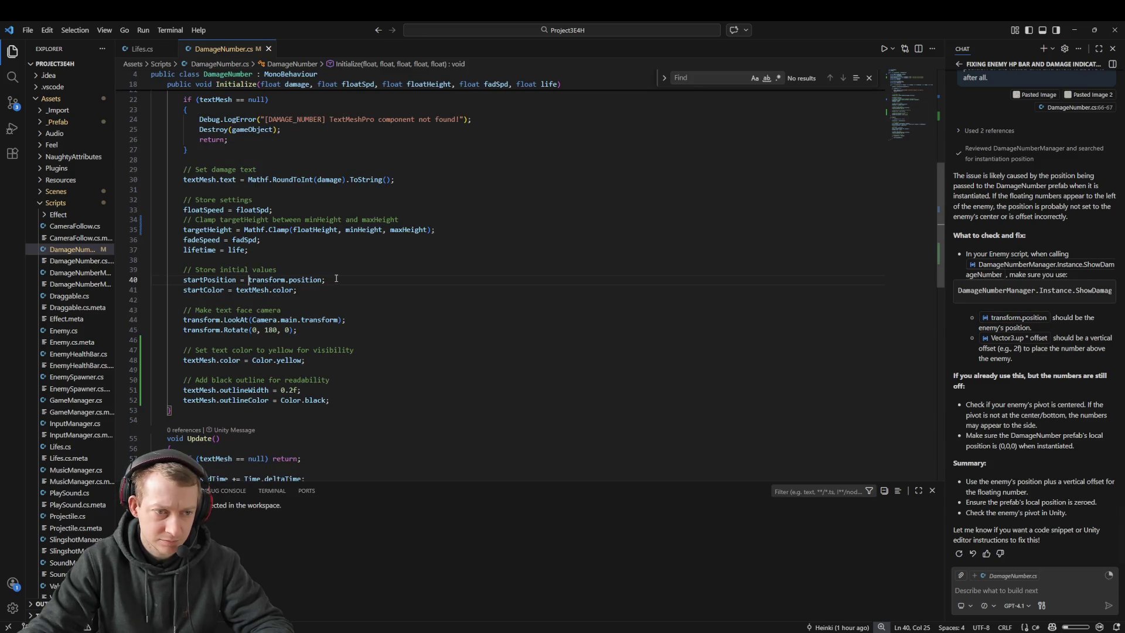
pyautogui.scroll(-1, 284, 330)
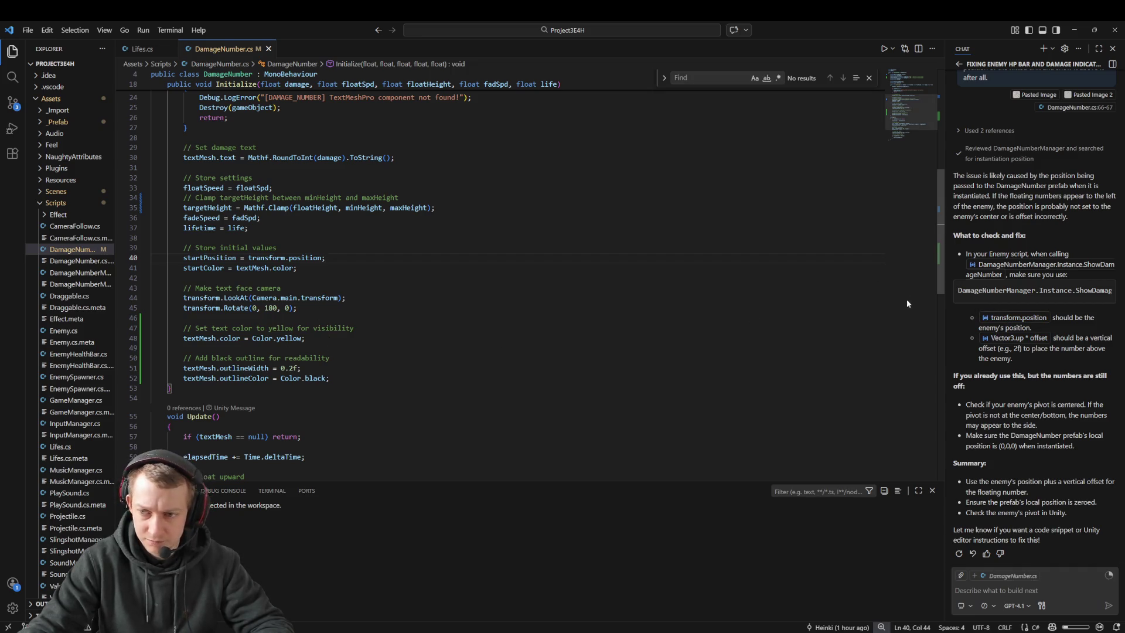
pyautogui.click(996, 338)
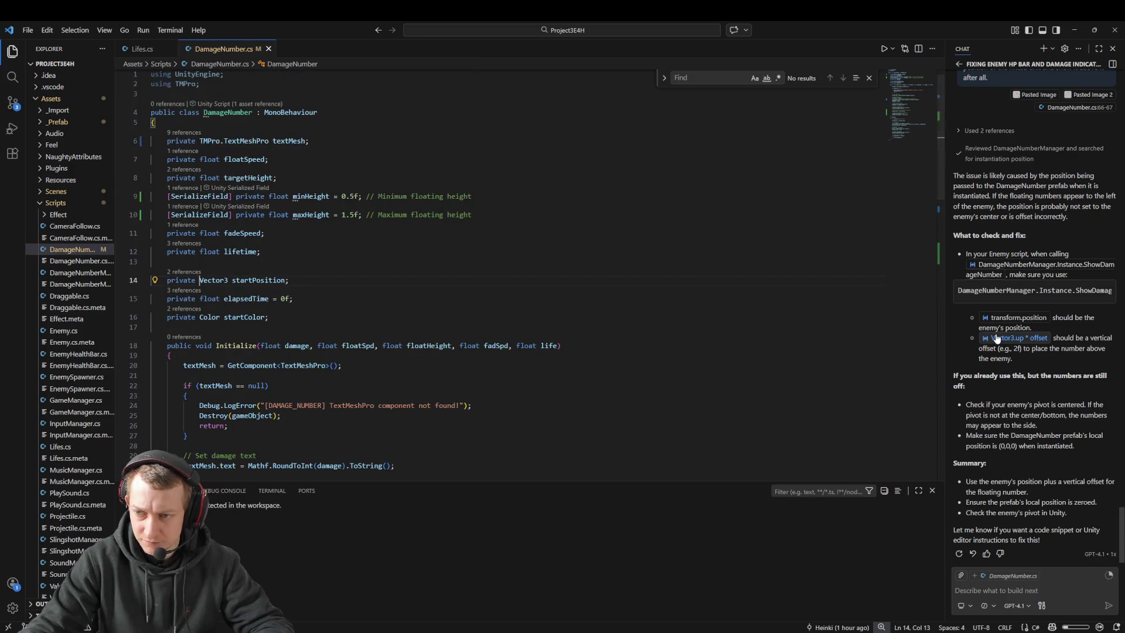
pyautogui.doubleClick(258, 280)
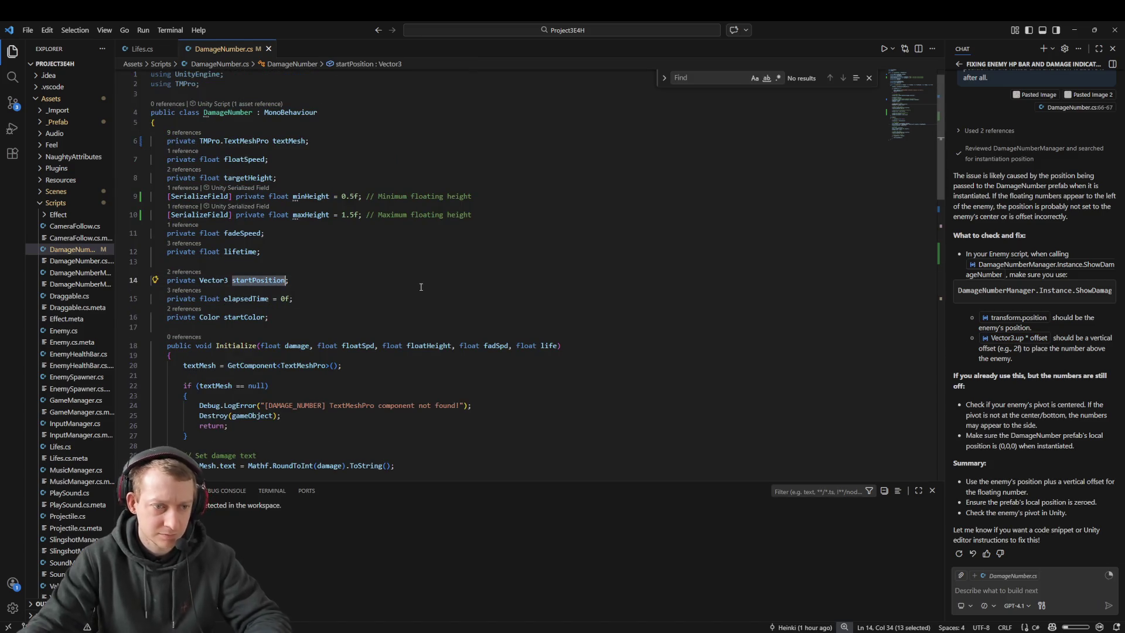
pyautogui.hotkey('ctrl', 'f')
pyautogui.press('Return')
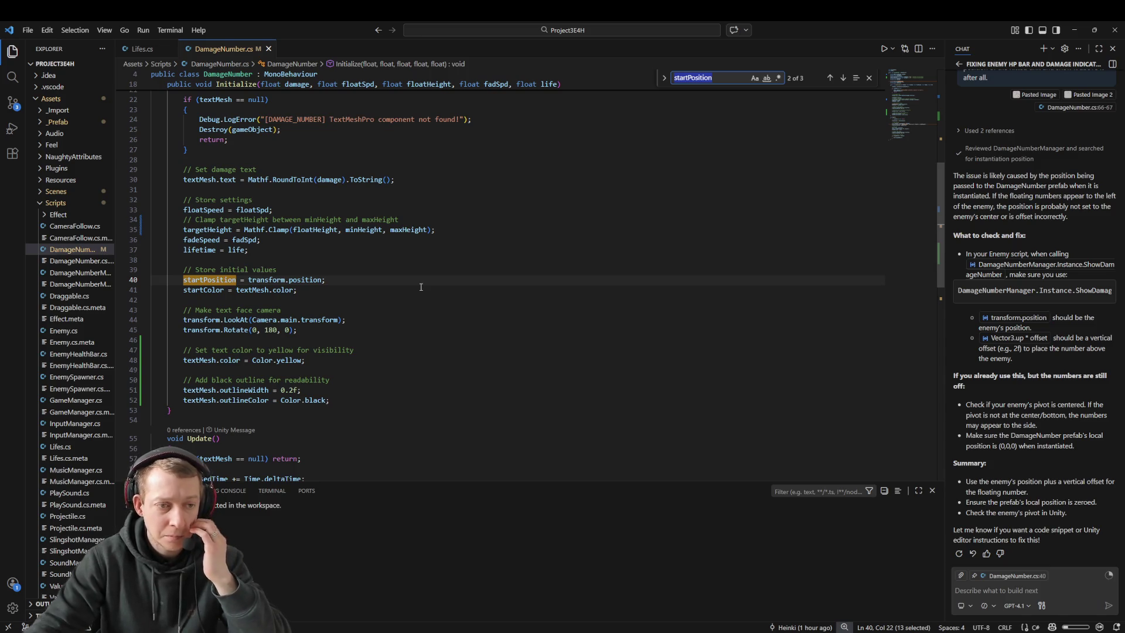
# Follow startPosition from the line 40 assignment to its use on line 63 in Update()
pyautogui.doubleClick(304, 281)
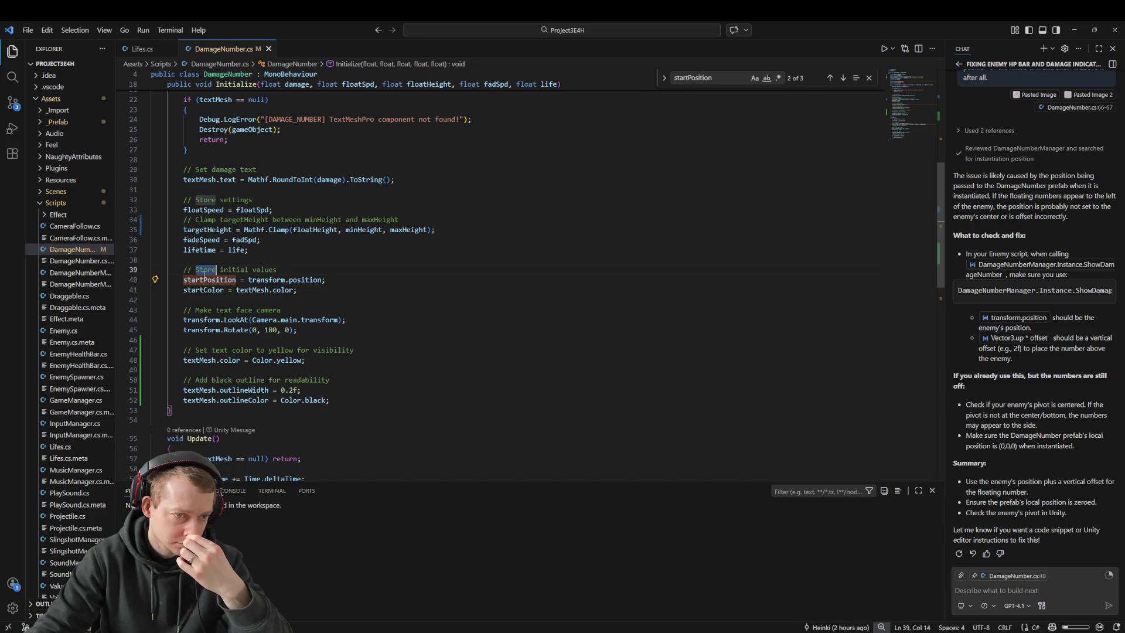
pyautogui.doubleClick(210, 280)
pyautogui.hotkey('ctrl', 'f')
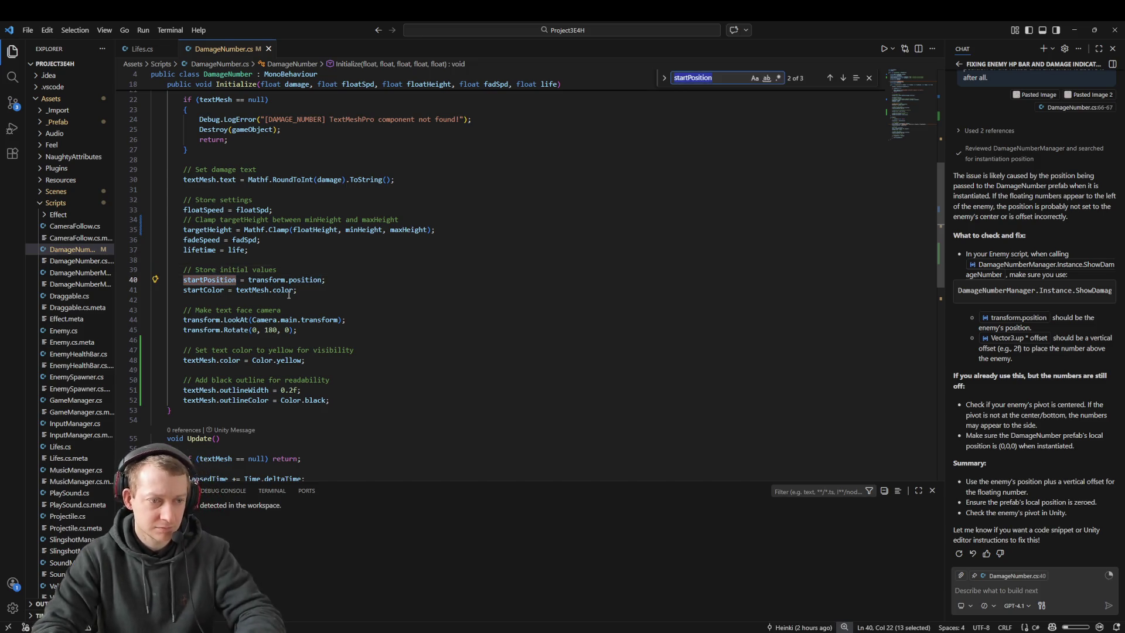
pyautogui.hotkey('shift', 'Return')
pyautogui.hotkey('shift', 'Return')
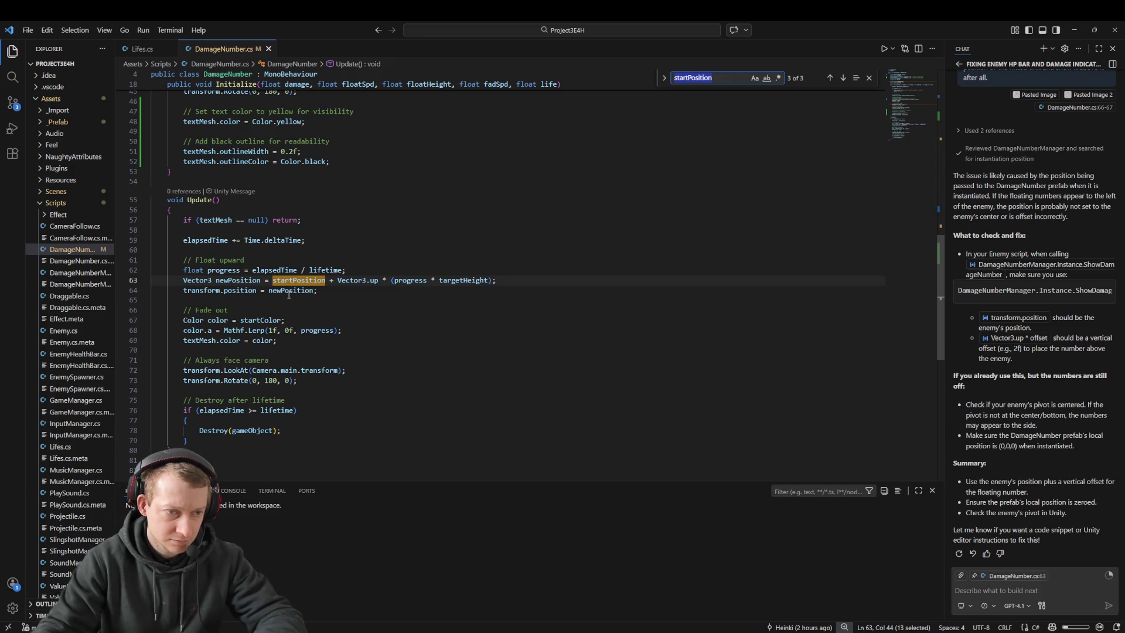
pyautogui.click(297, 280)
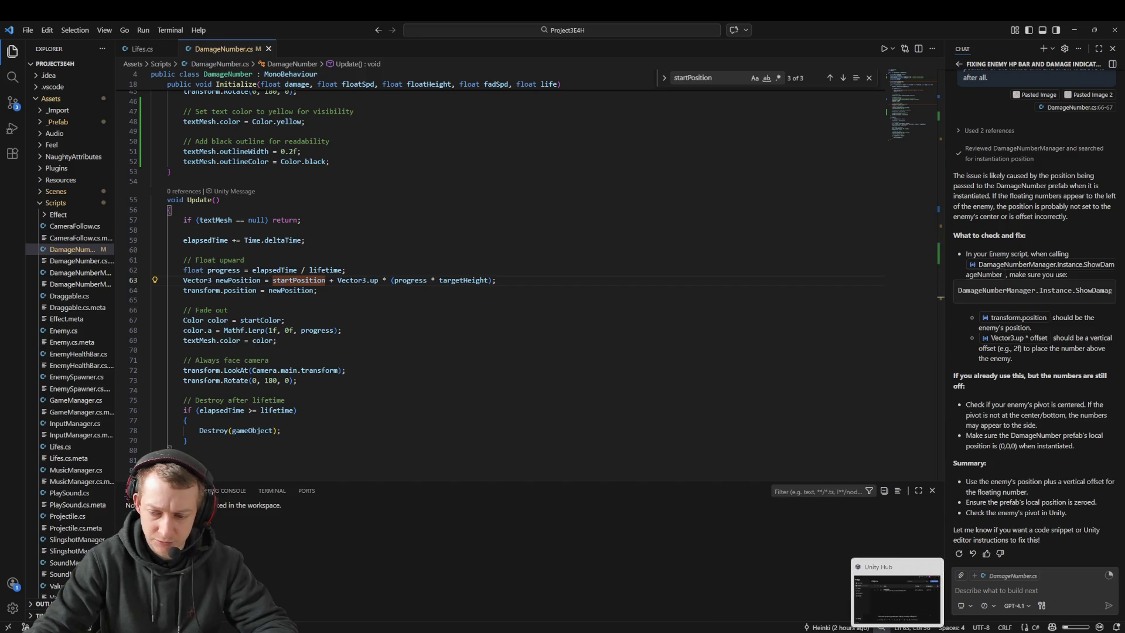
pyautogui.click(930, 593)
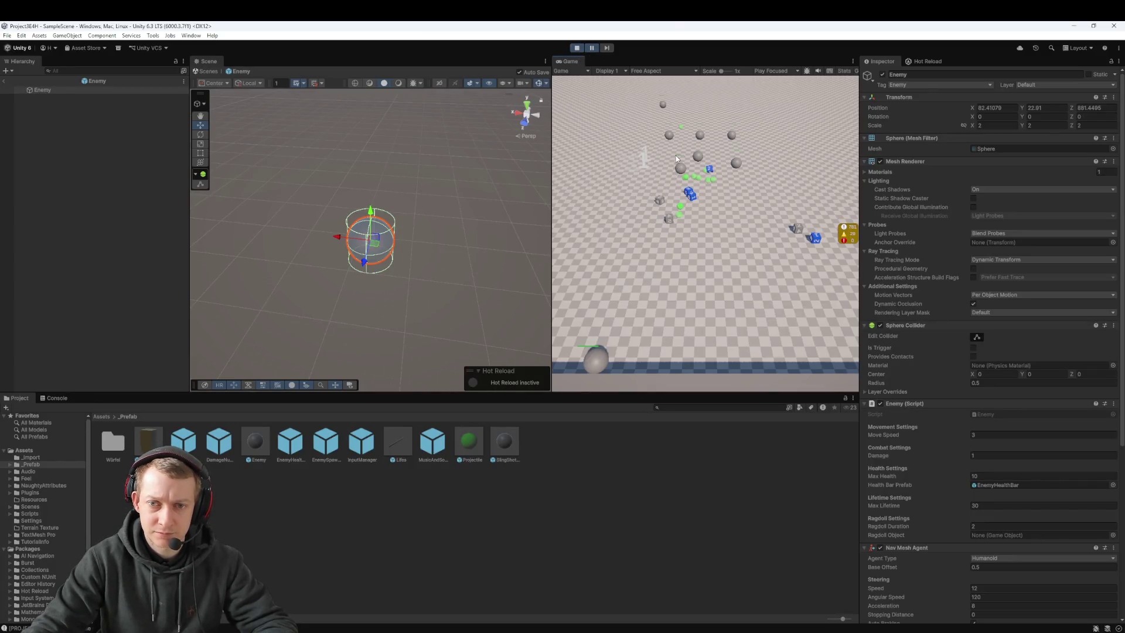
# Exit the Enemy prefab and select a damage number clone and an enemy clone in the Scene
pyautogui.click(4, 83)
pyautogui.moveTo(293, 263)
pyautogui.mouseDown()
pyautogui.moveTo(326, 314)
pyautogui.moveTo(424, 270)
pyautogui.moveTo(433, 283)
pyautogui.moveTo(285, 189)
pyautogui.mouseUp()
pyautogui.click(426, 269)
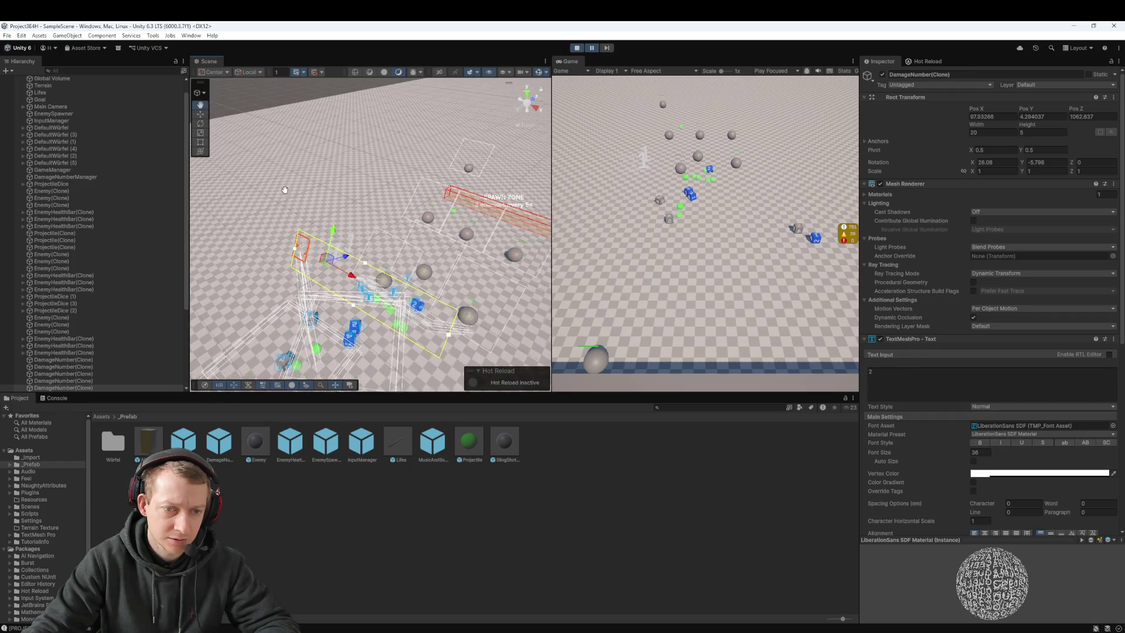
pyautogui.press('w')
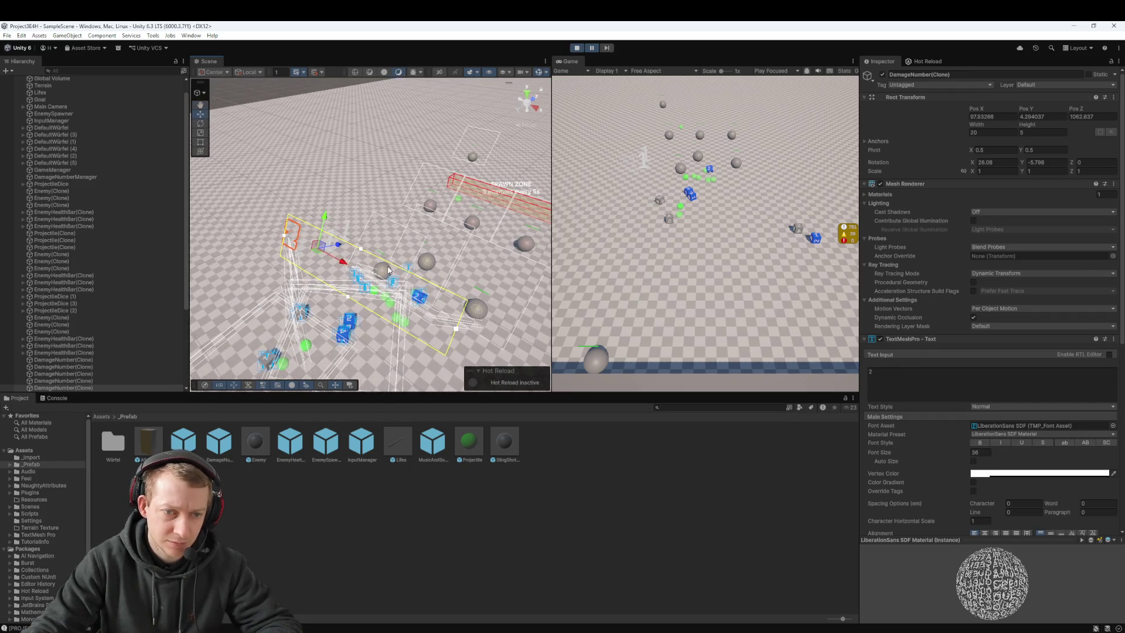
pyautogui.doubleClick(68, 332)
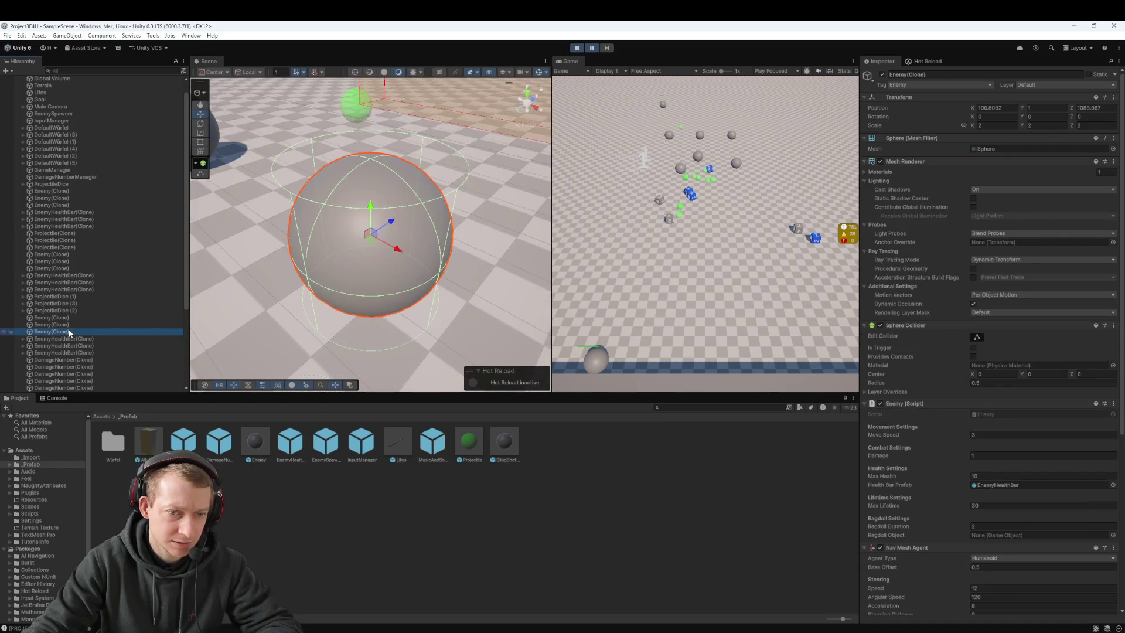
pyautogui.scroll(-5, 354, 177)
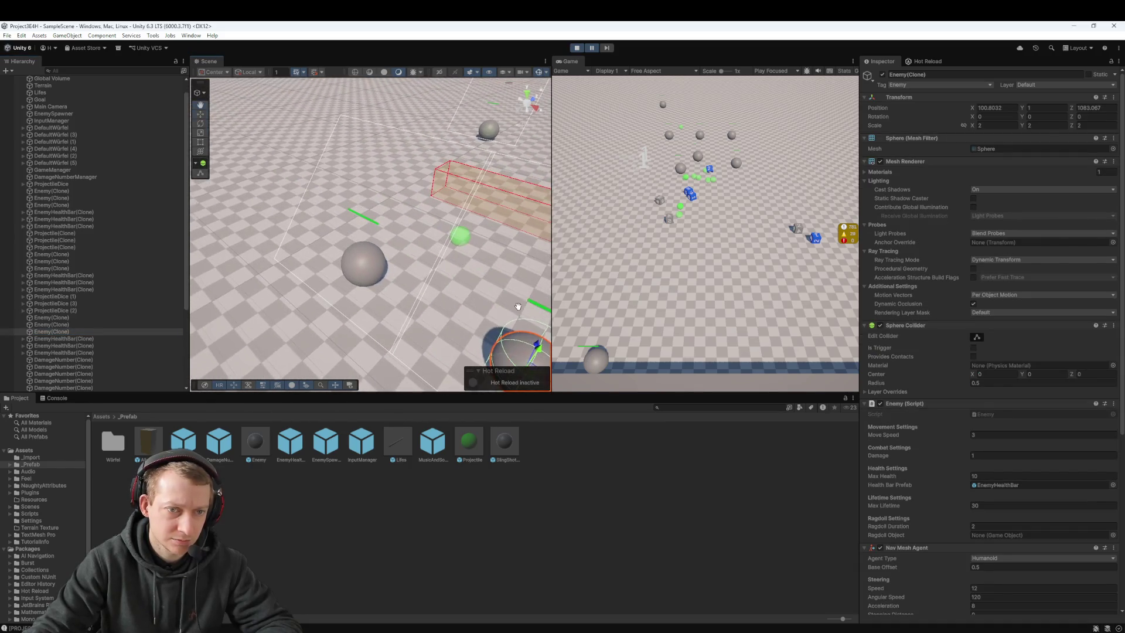
pyautogui.scroll(-5, 447, 267)
pyautogui.scroll(-3, 378, 274)
pyautogui.scroll(5, 378, 275)
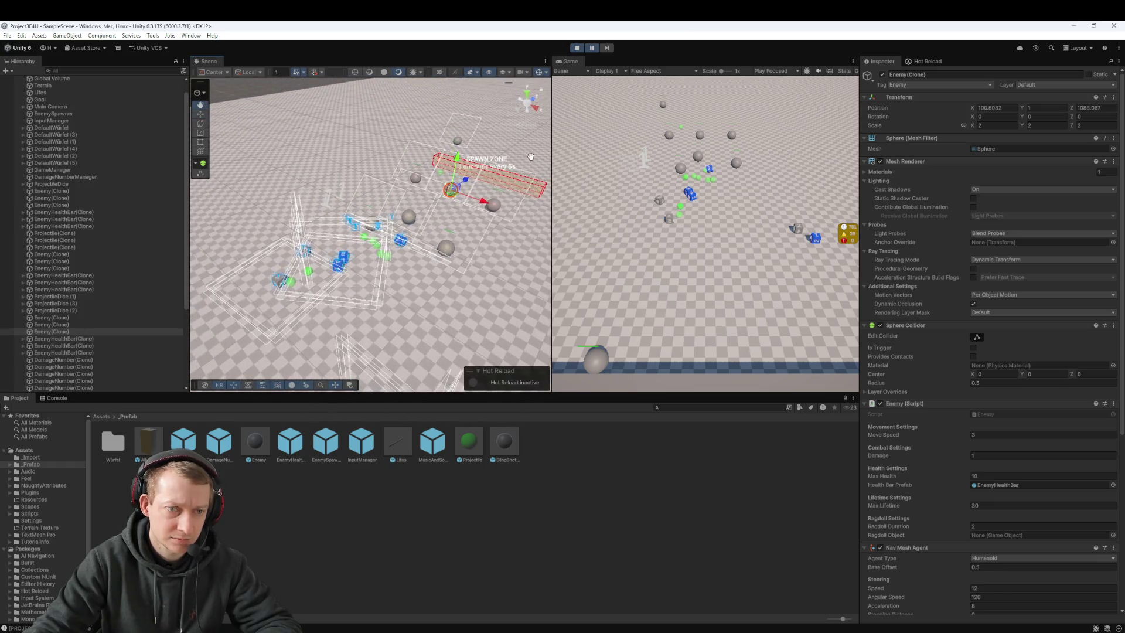
pyautogui.scroll(3, 369, 252)
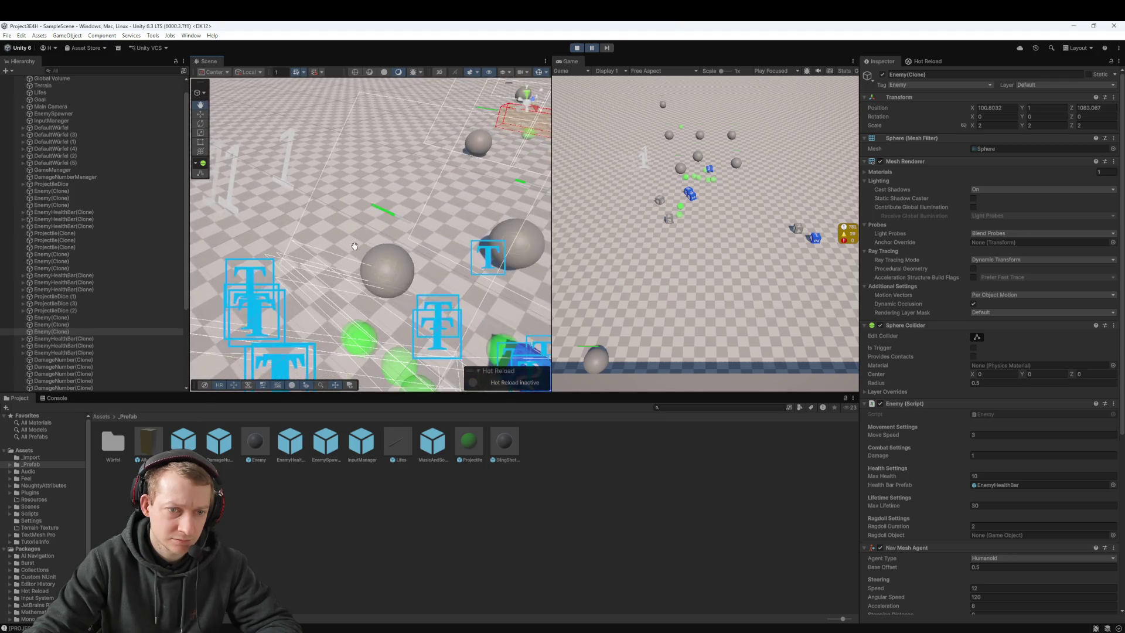
# Select the DamageNumber(Clone) near the sphere and view it from a frontal angle
pyautogui.click(416, 287)
pyautogui.click(420, 285)
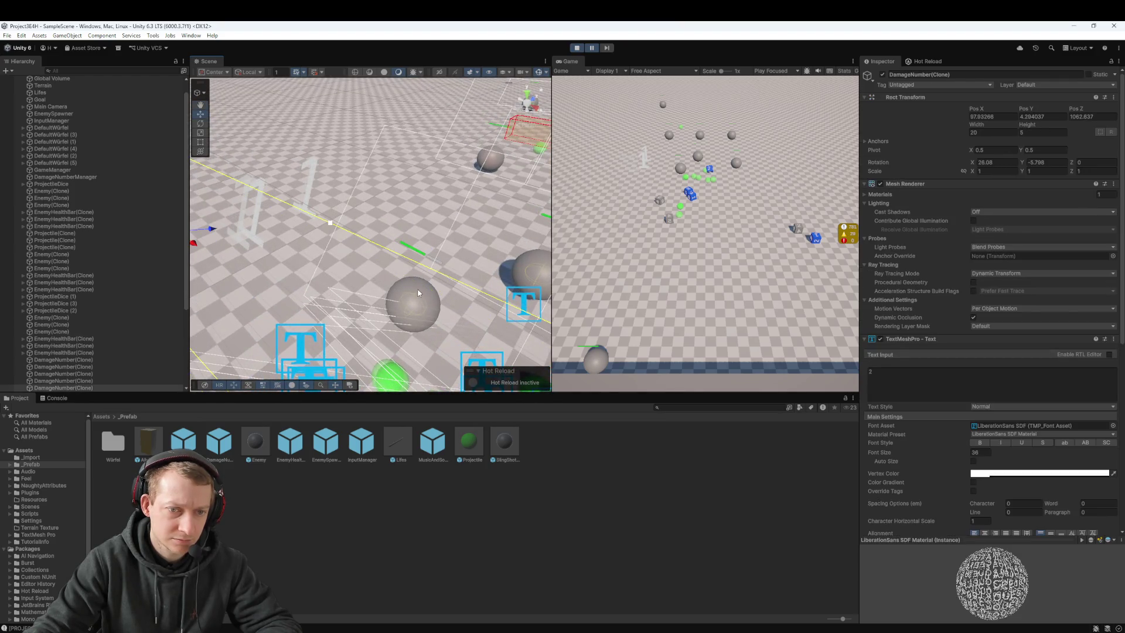
pyautogui.click(360, 272)
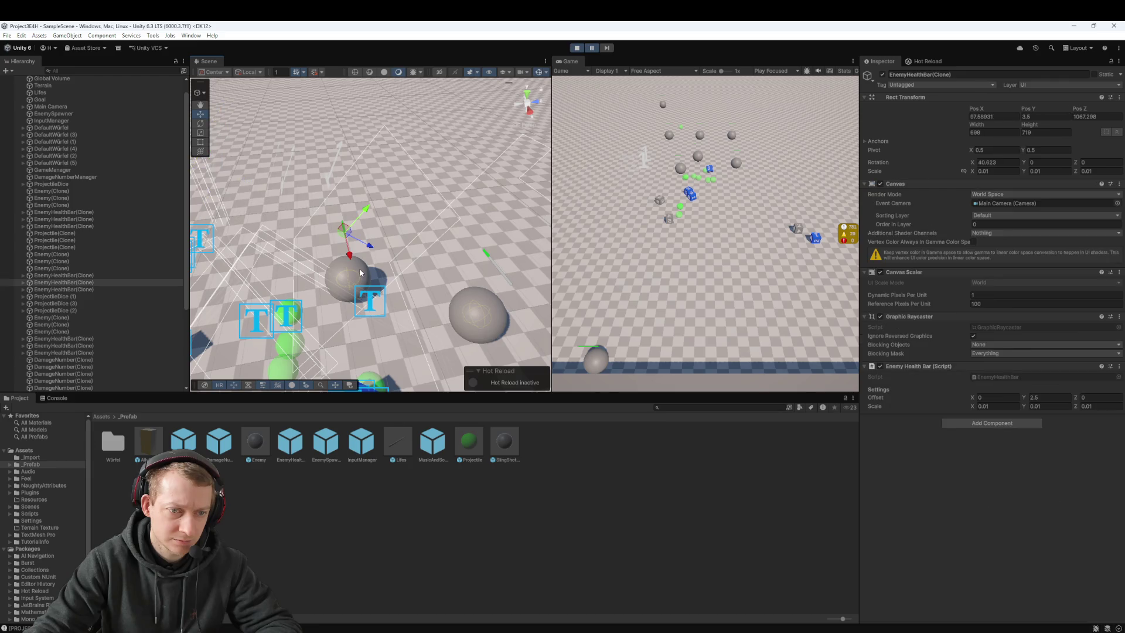
pyautogui.scroll(5, 348, 273)
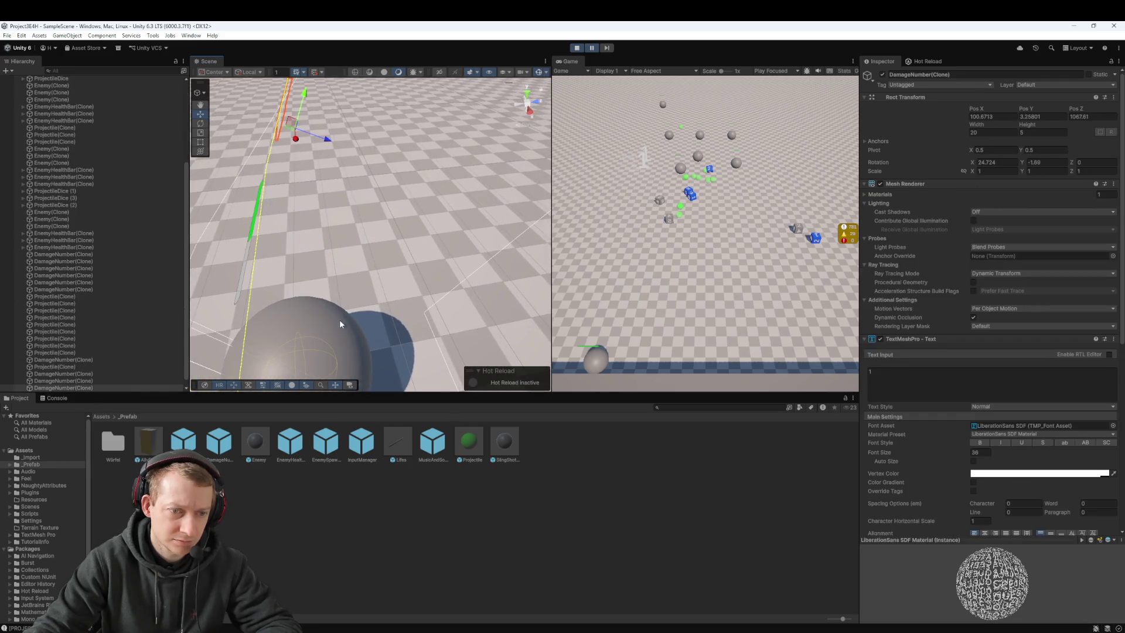
pyautogui.click(389, 243)
pyautogui.moveTo(390, 243); pyautogui.dragTo(391, 296)
pyautogui.scroll(-3, 393, 295)
pyautogui.moveTo(359, 253); pyautogui.dragTo(454, 257)
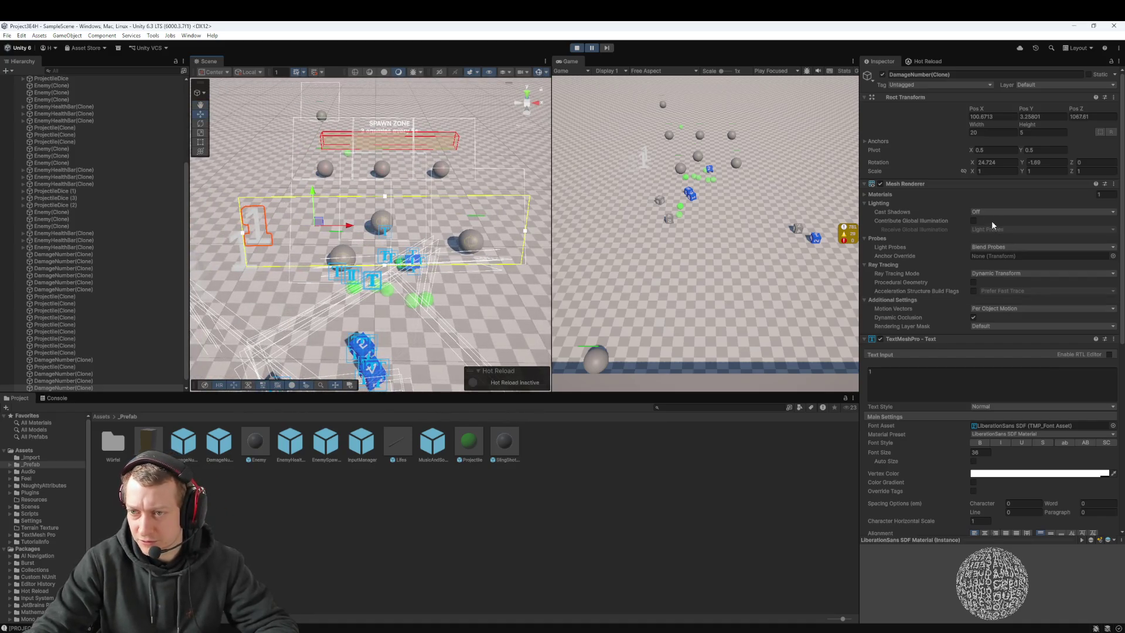
pyautogui.scroll(-2, 956, 369)
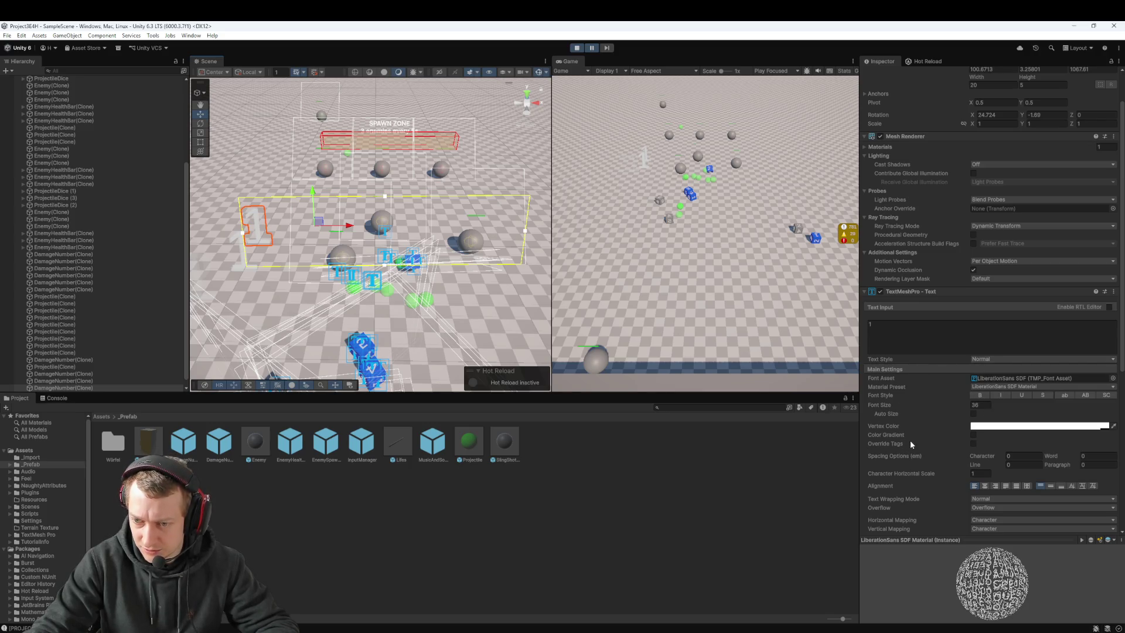
pyautogui.scroll(-3, 910, 451)
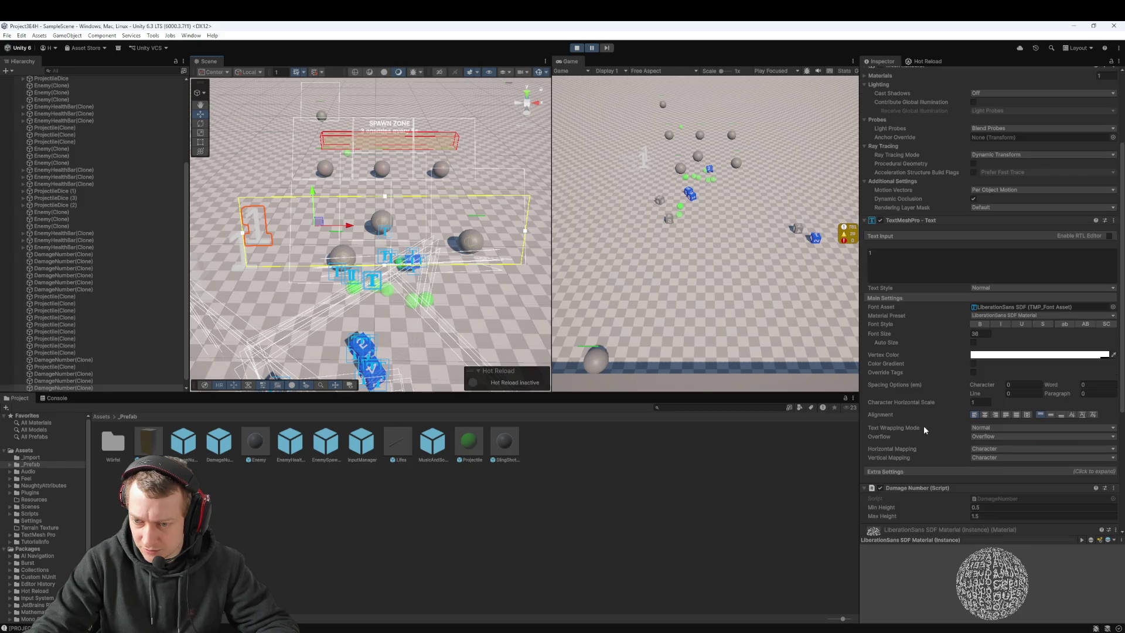
# Set the clone's TextMeshPro alignment to Center
pyautogui.click(986, 418)
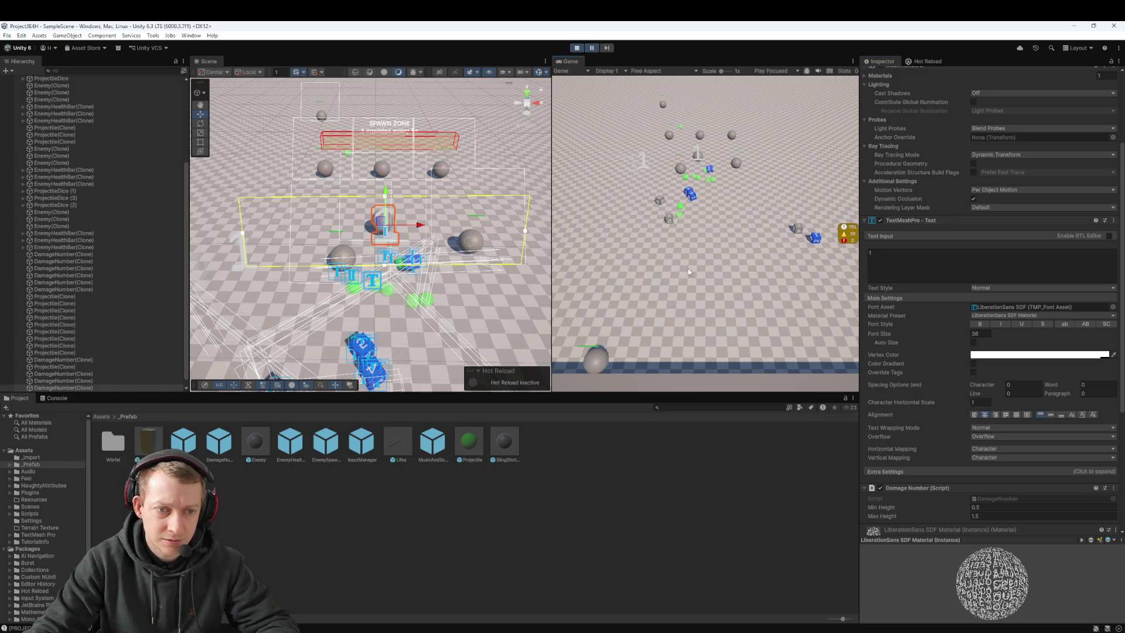
pyautogui.click(975, 415)
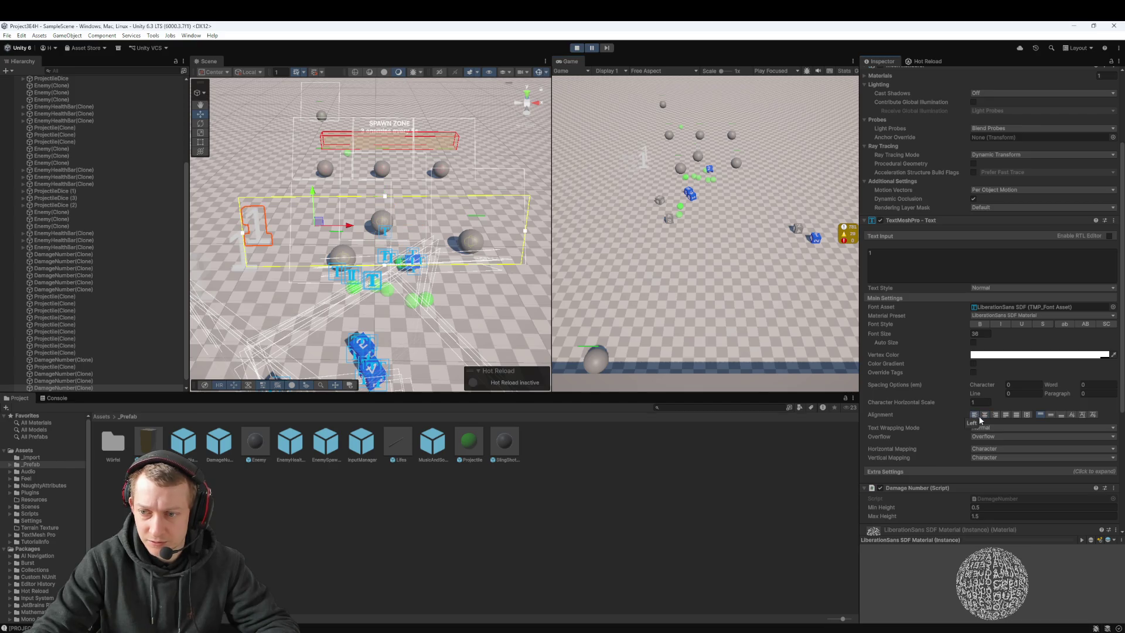
pyautogui.click(985, 415)
pyautogui.moveTo(455, 232)
pyautogui.mouseDown()
pyautogui.moveTo(530, 235)
pyautogui.moveTo(442, 249)
pyautogui.moveTo(442, 272)
pyautogui.moveTo(520, 175)
pyautogui.mouseUp()
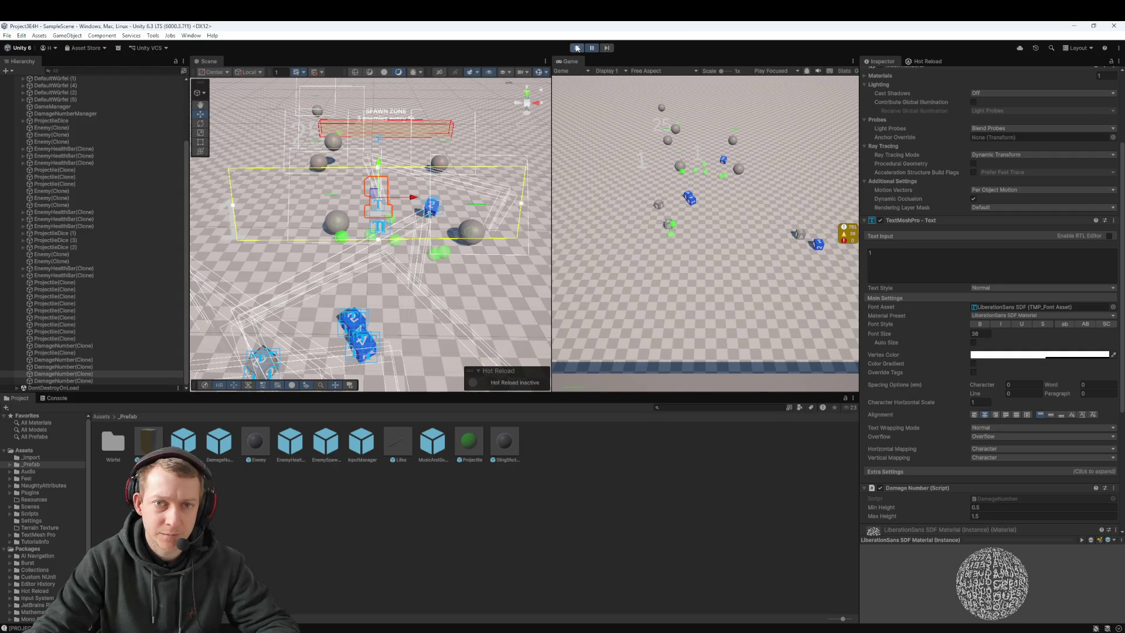
# Stop Play mode, set the DamageNumber prefab's TextMeshPro alignment to Center, and return to SampleScene
pyautogui.click(578, 48)
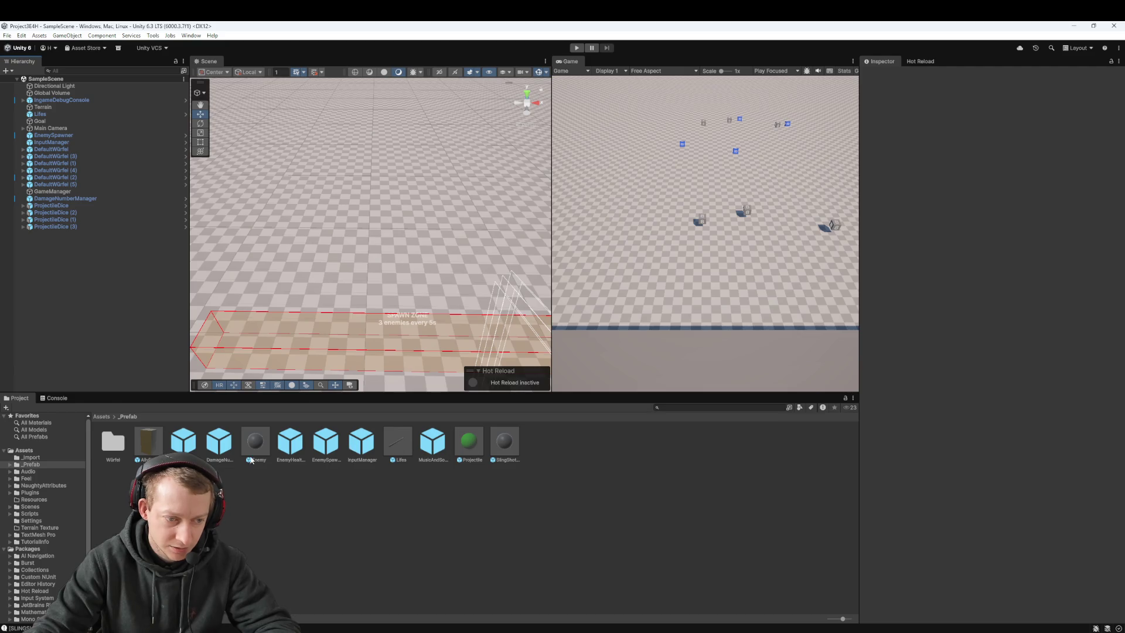
pyautogui.doubleClick(190, 447)
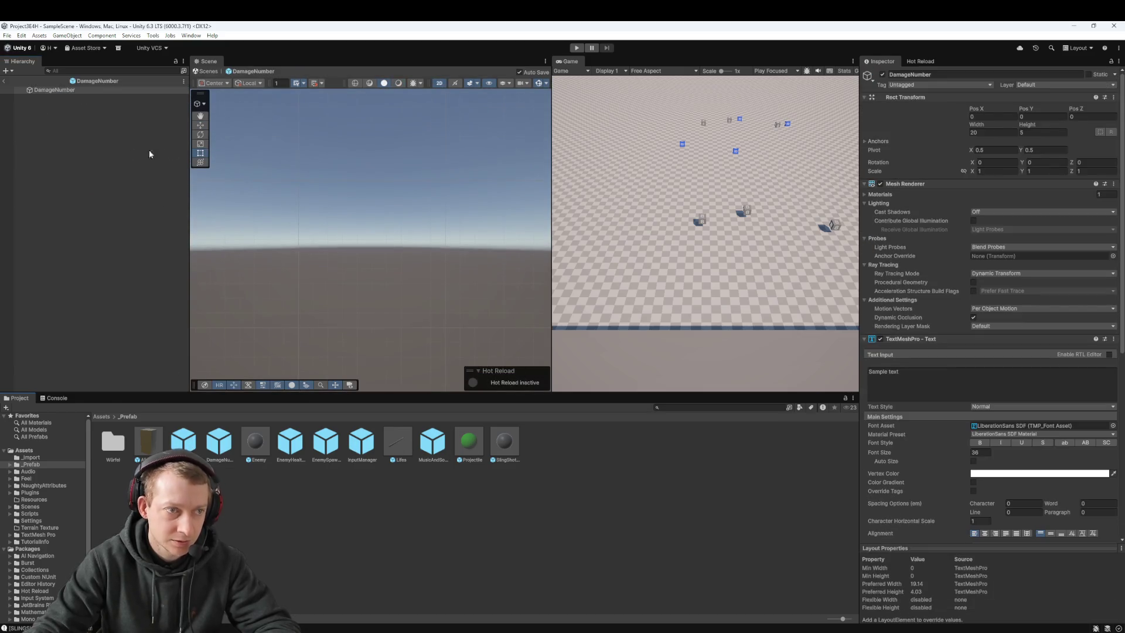
pyautogui.click(69, 90)
pyautogui.scroll(-5, 1014, 352)
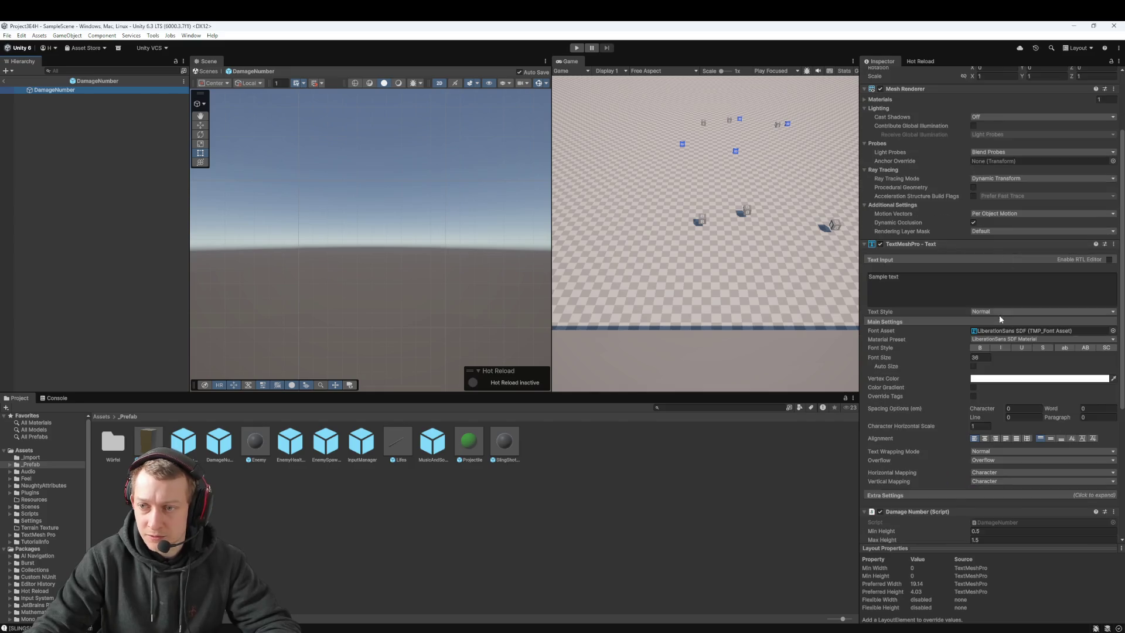
pyautogui.click(984, 367)
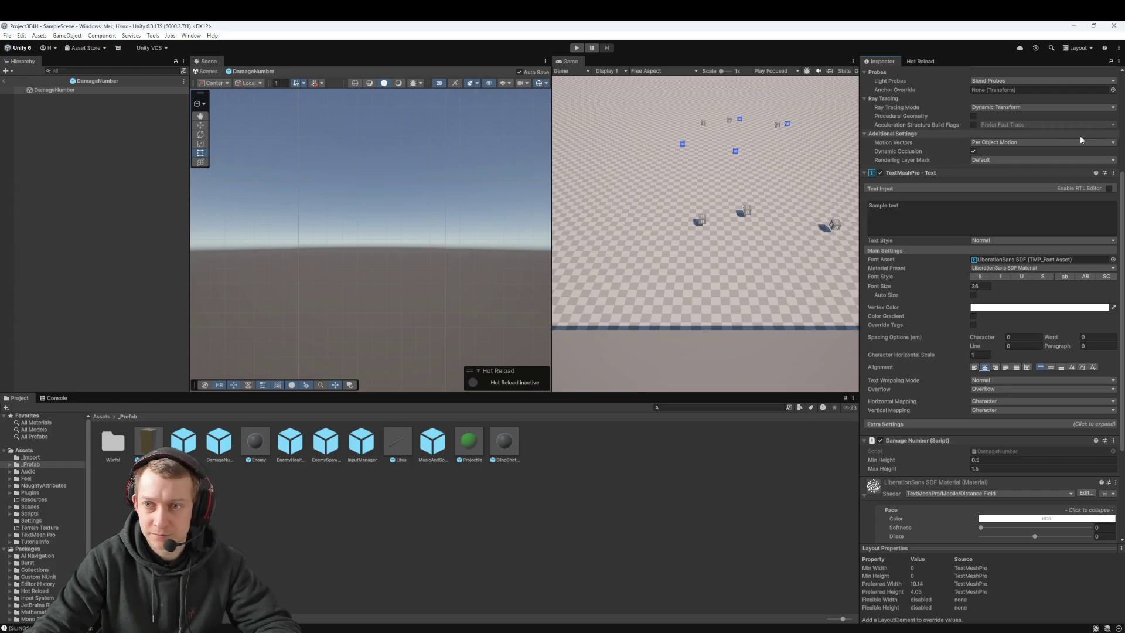
pyautogui.scroll(5, 920, 108)
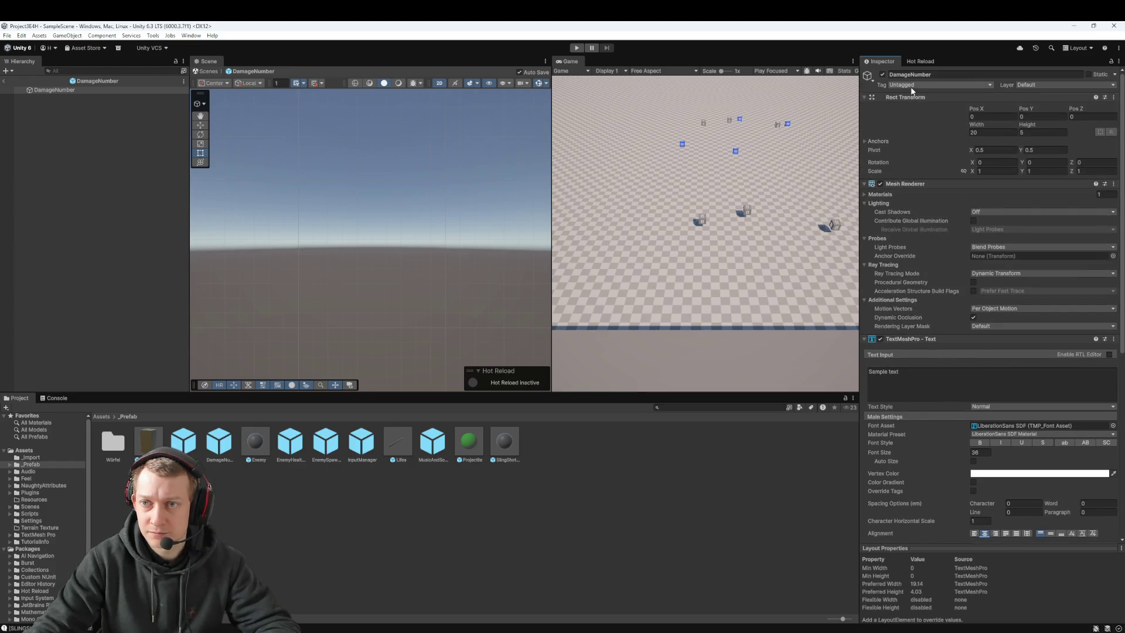
pyautogui.click(4, 81)
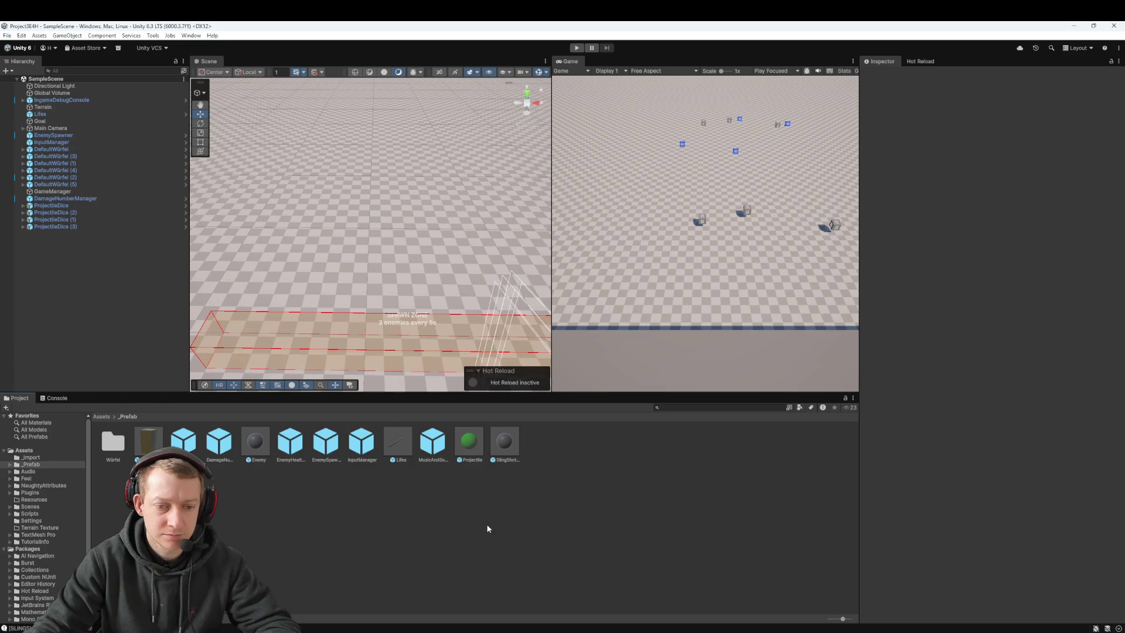
# Play-test the game, flinging a die from the slingshot at the enemies, then stop
pyautogui.click(577, 47)
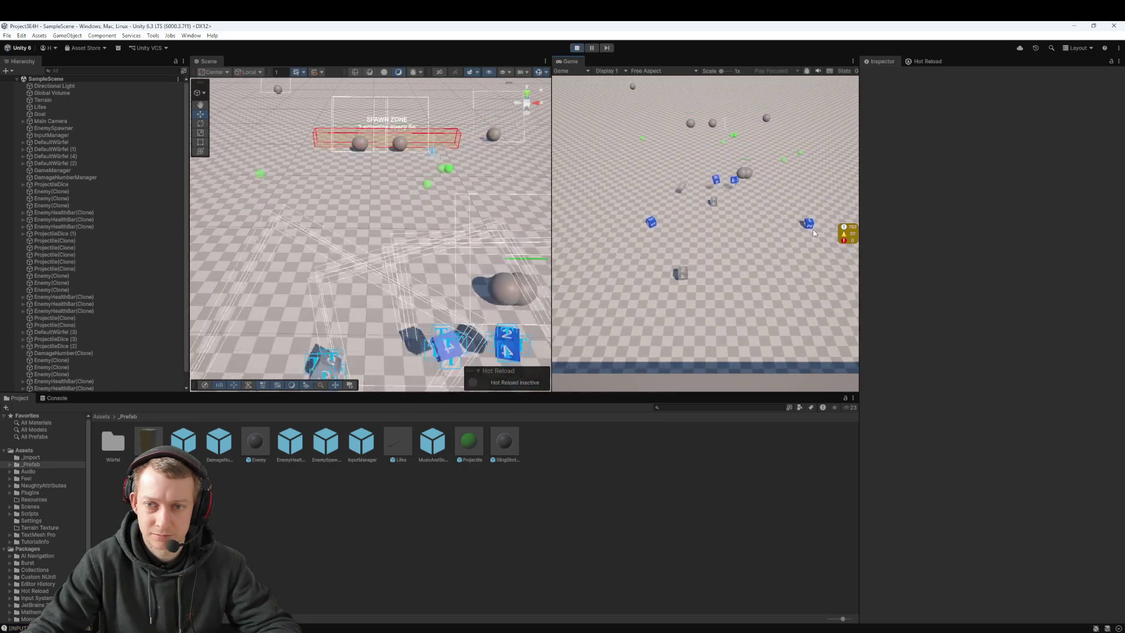
pyautogui.moveTo(708, 284)
pyautogui.mouseDown()
pyautogui.moveTo(714, 235)
pyautogui.moveTo(710, 252)
pyautogui.mouseUp()
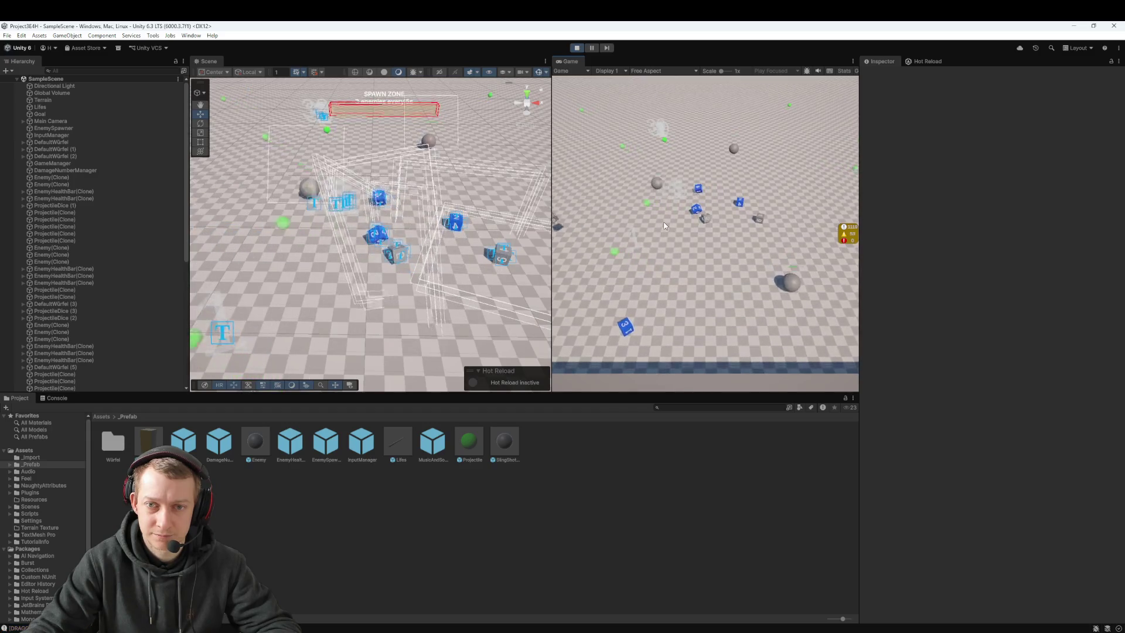
pyautogui.click(577, 47)
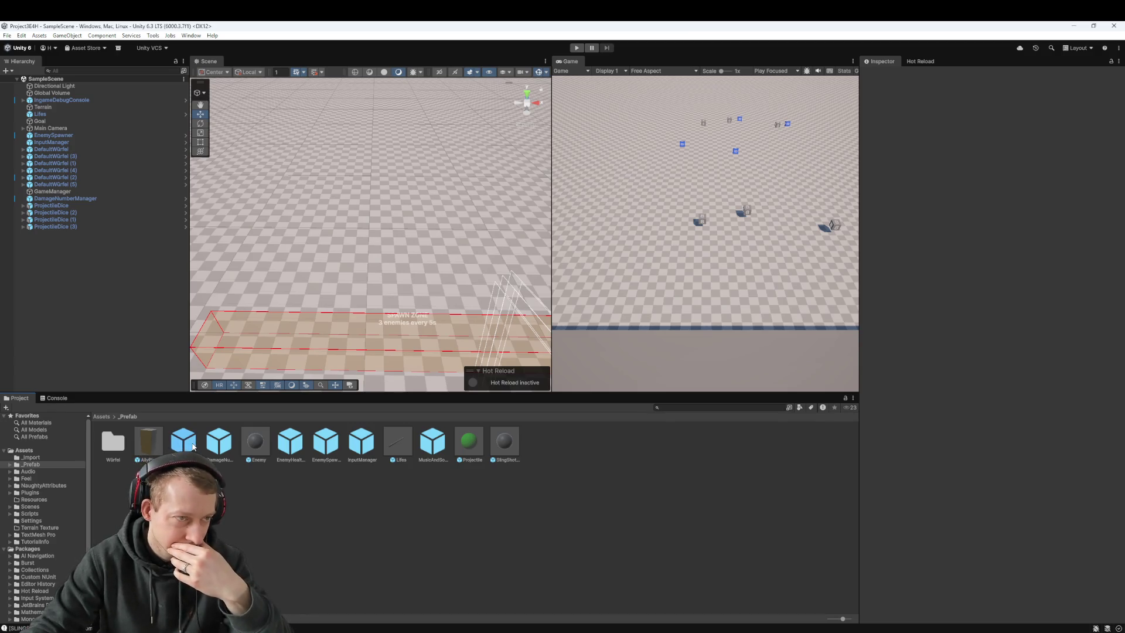
# Open the DamageNumber prefab and frame its 'Sample text' object in the 2D scene view
pyautogui.doubleClick(219, 440)
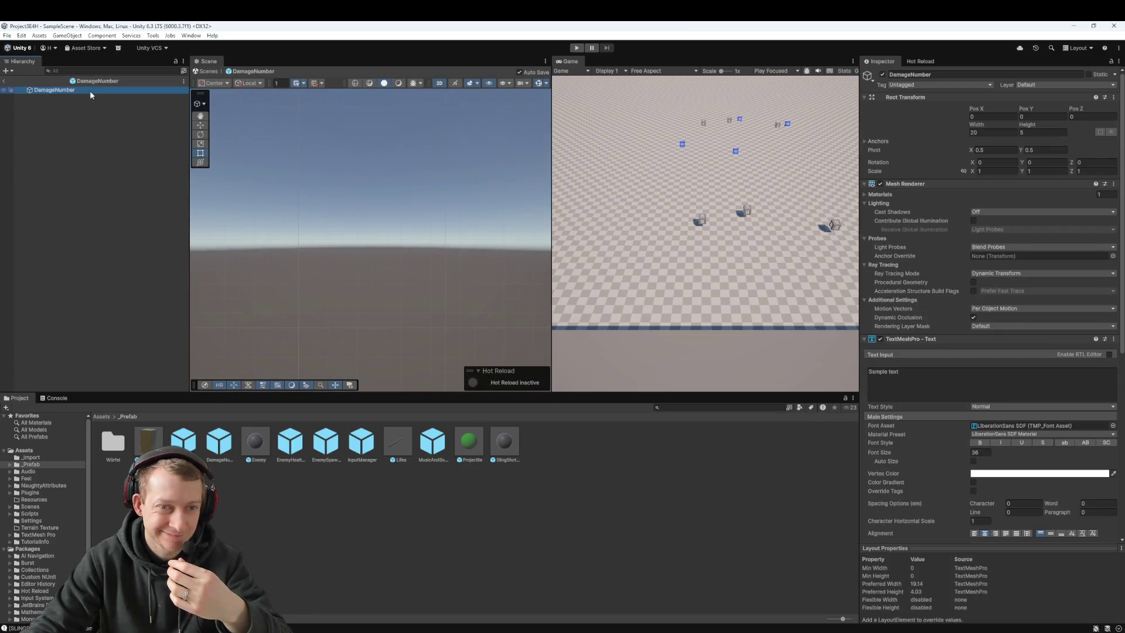
pyautogui.click(879, 375)
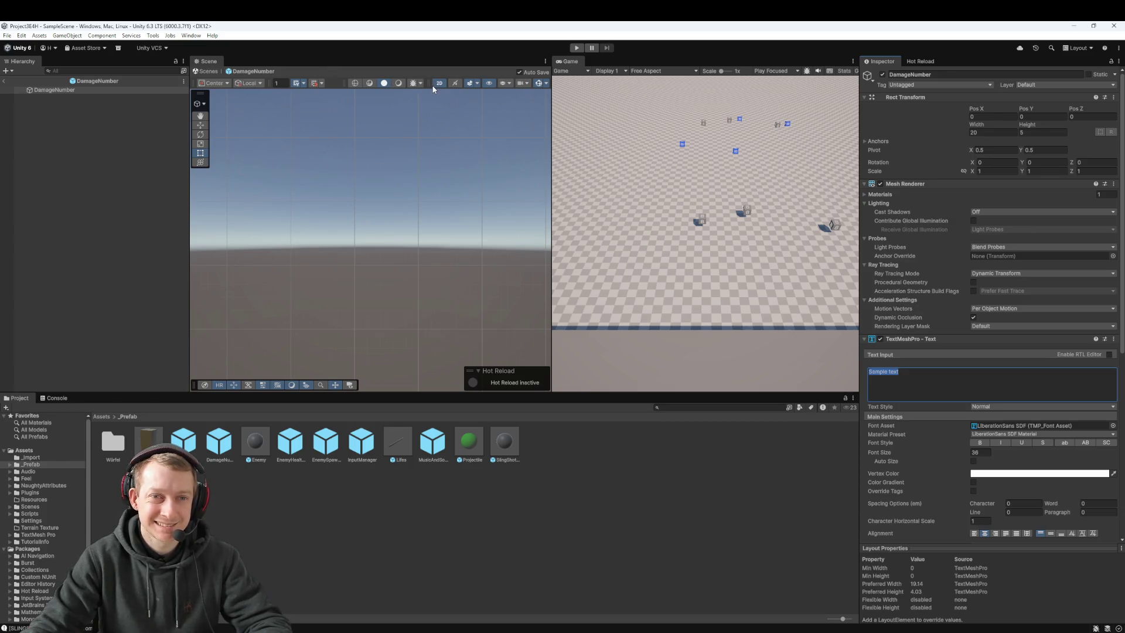
pyautogui.click(439, 82)
pyautogui.click(439, 83)
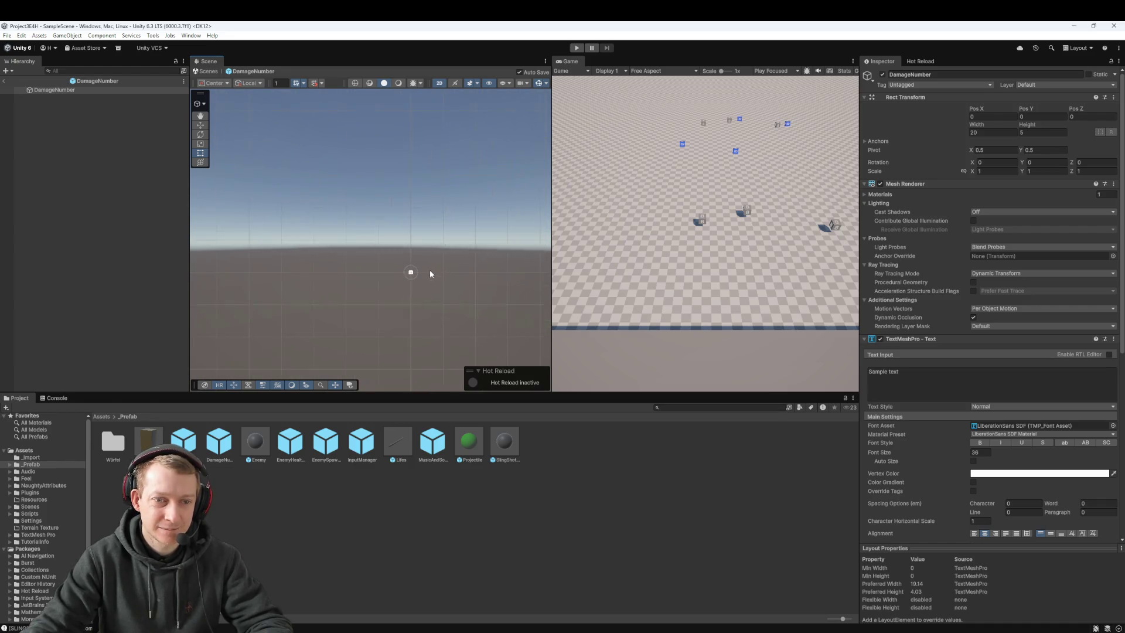
pyautogui.doubleClick(66, 90)
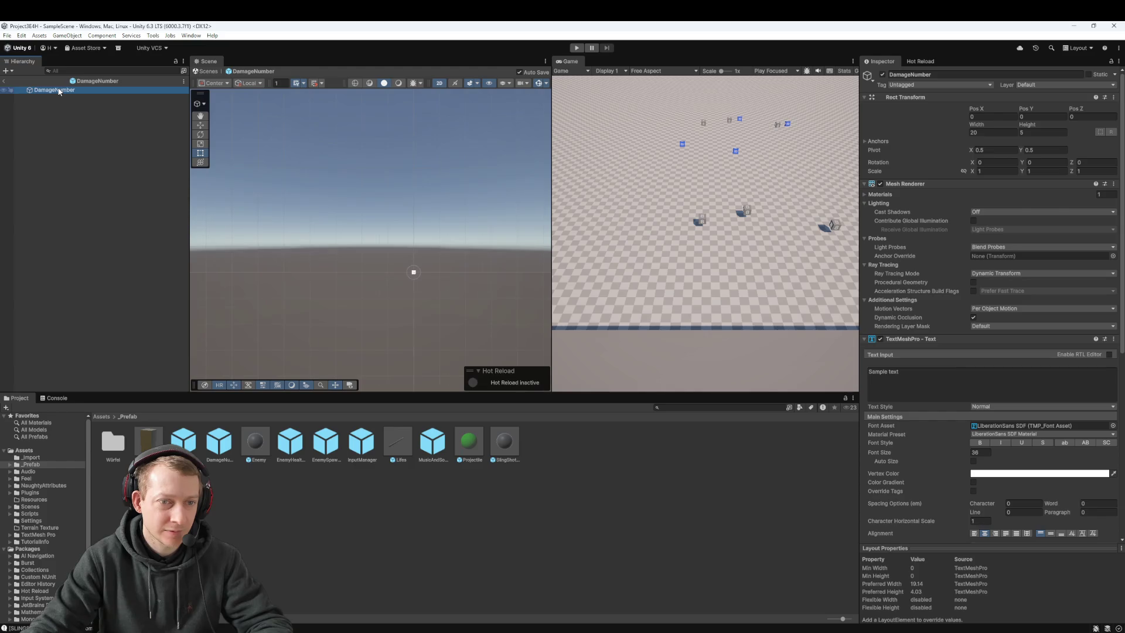
pyautogui.click(884, 371)
pyautogui.click(984, 407)
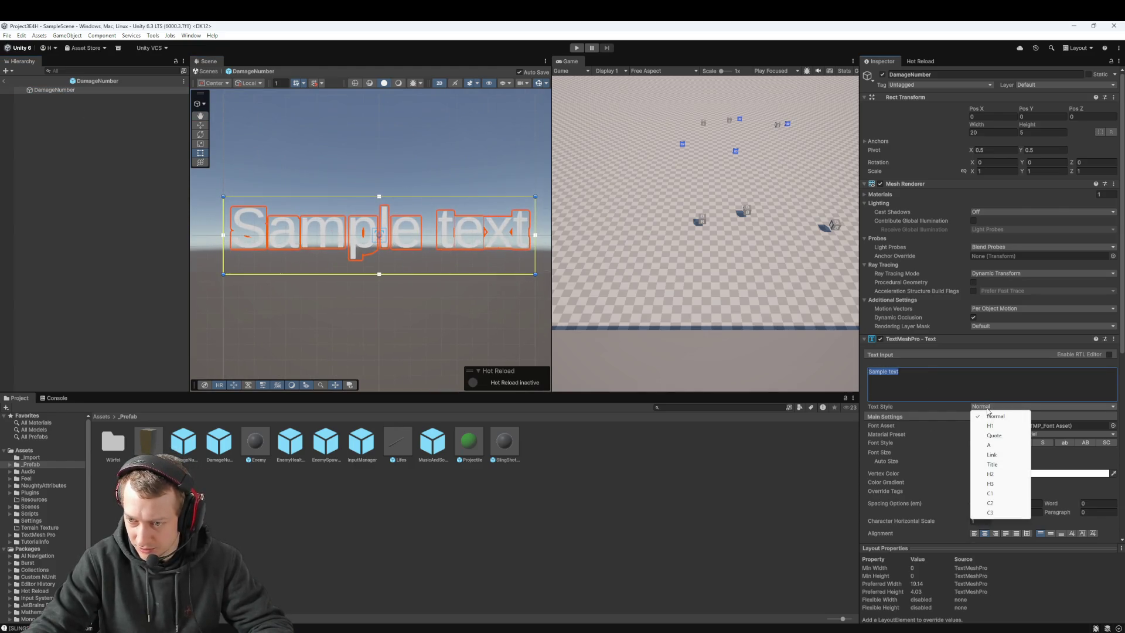
pyautogui.click(897, 449)
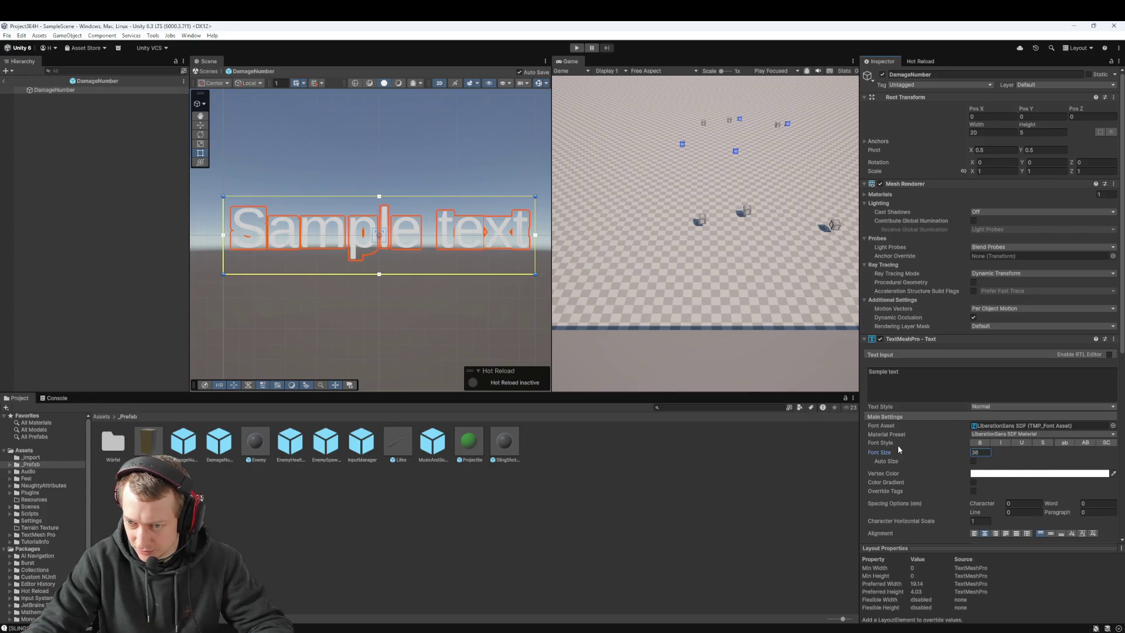
pyautogui.click(986, 444)
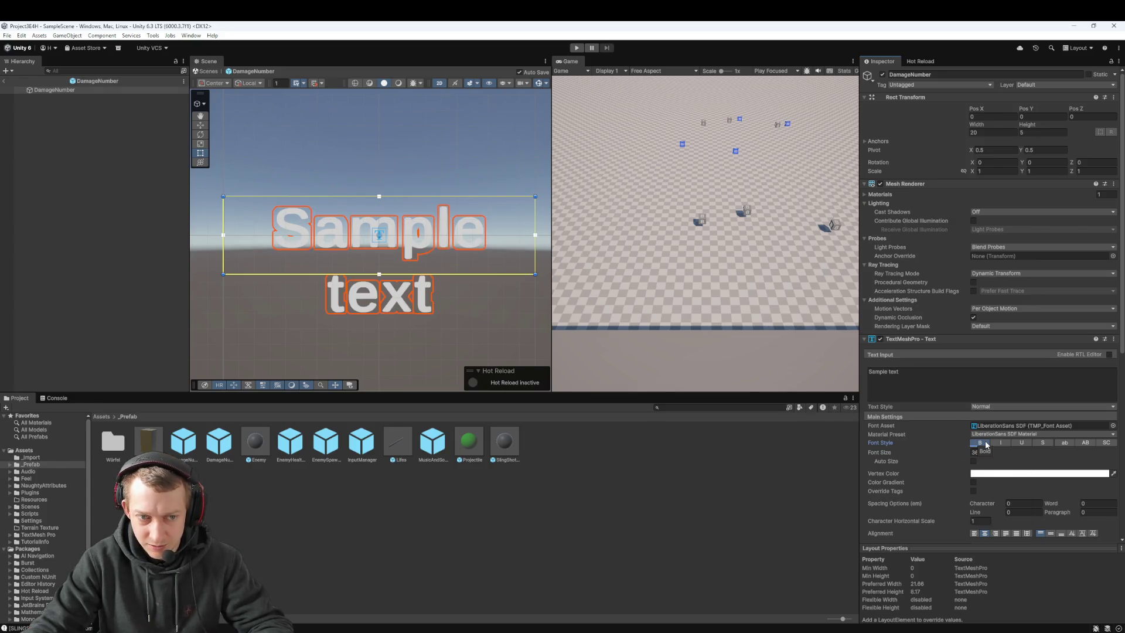
pyautogui.click(986, 443)
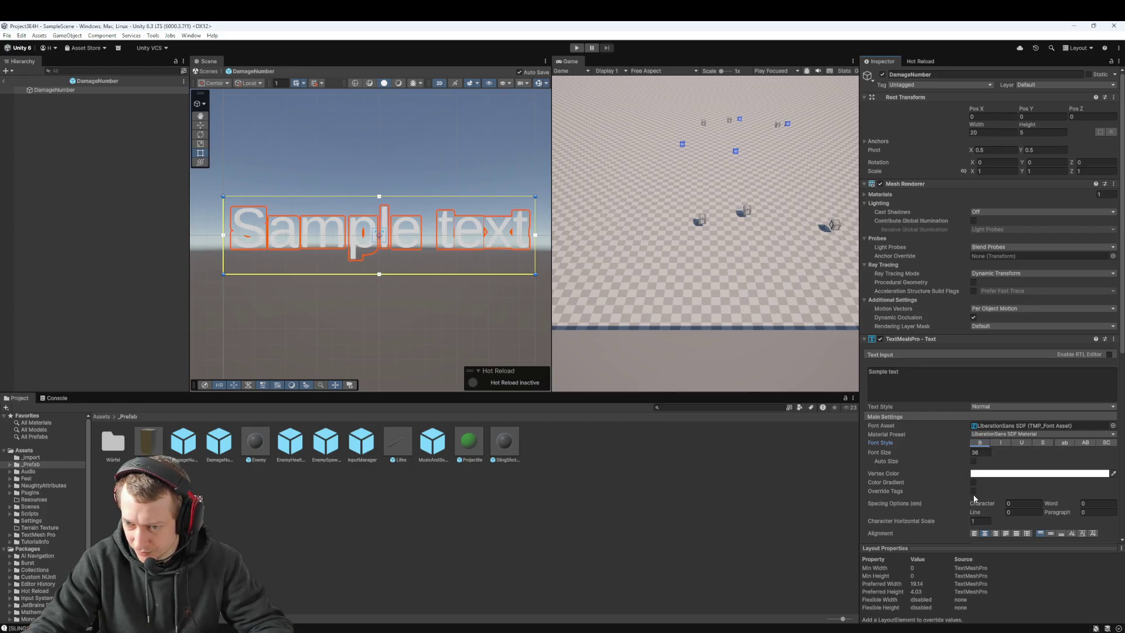
pyautogui.scroll(-4, 940, 509)
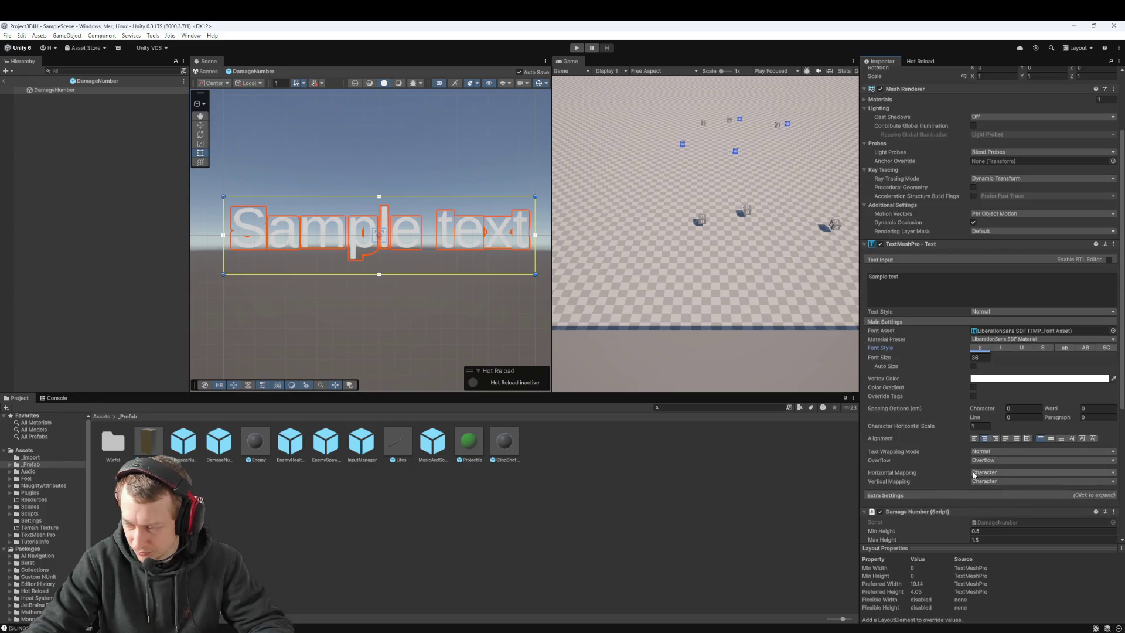
pyautogui.scroll(-4, 955, 445)
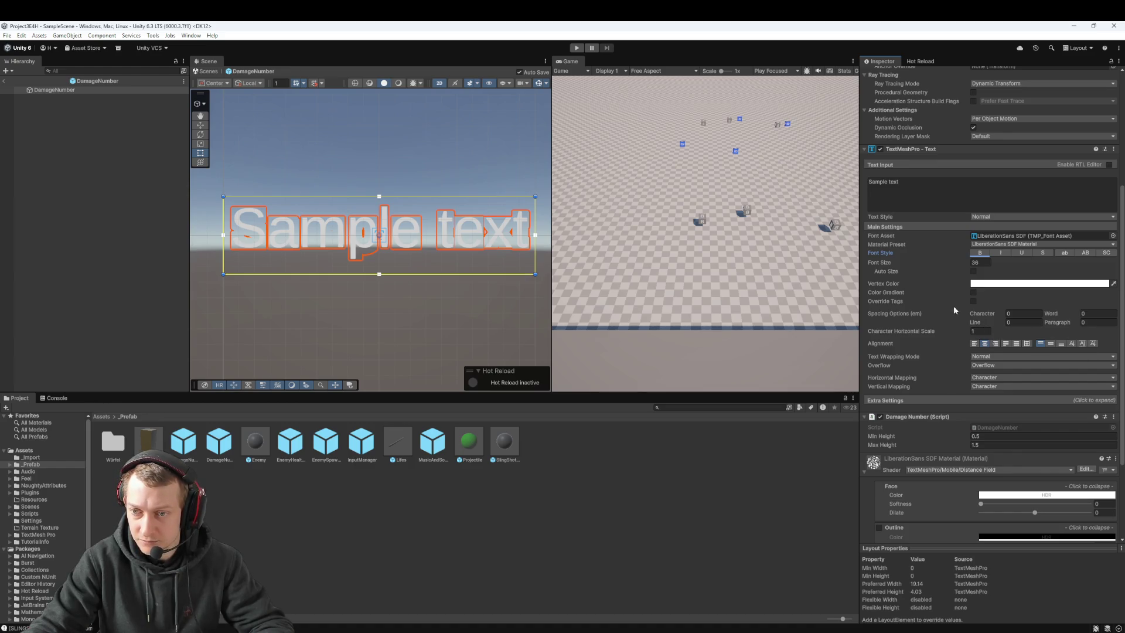
pyautogui.click(974, 292)
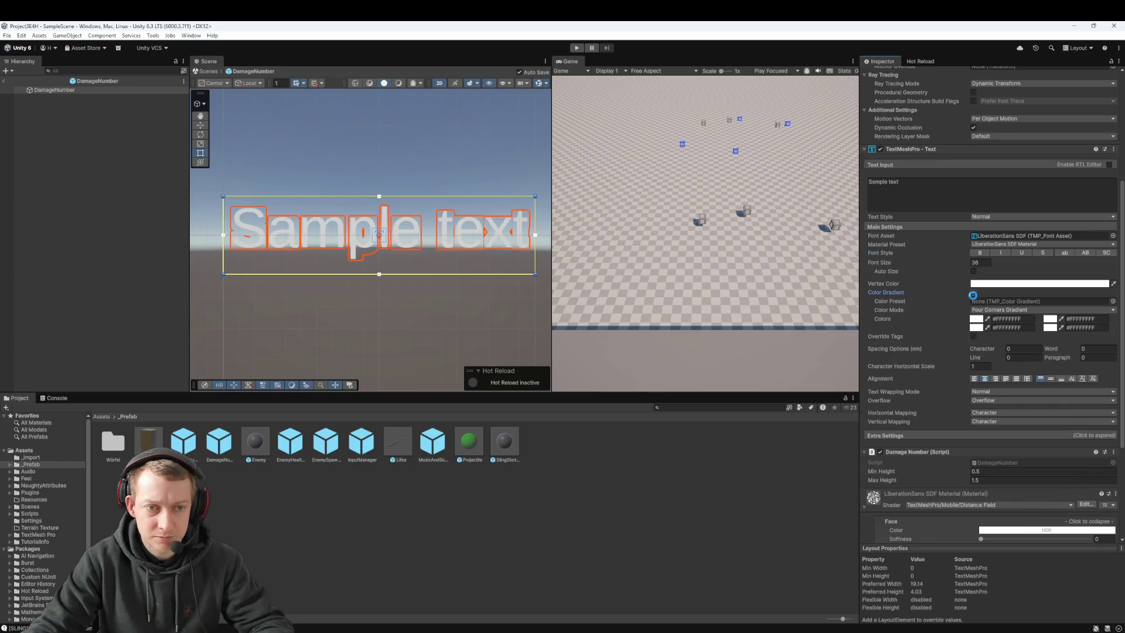
pyautogui.click(974, 293)
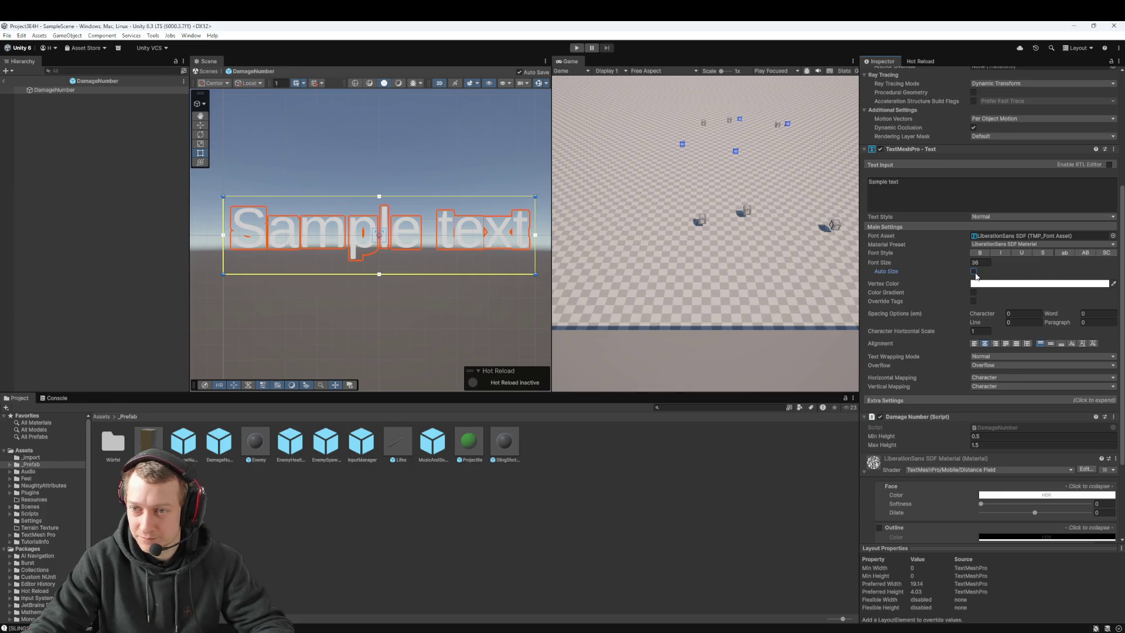
pyautogui.scroll(2, 968, 270)
pyautogui.click(989, 240)
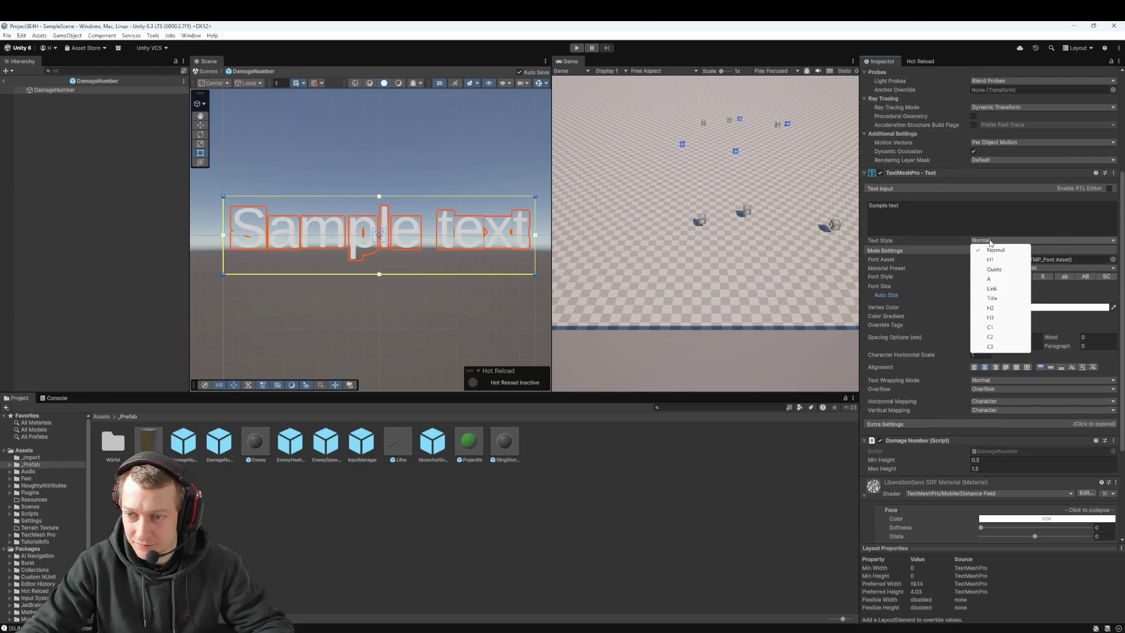
pyautogui.click(927, 245)
pyautogui.scroll(8, 926, 243)
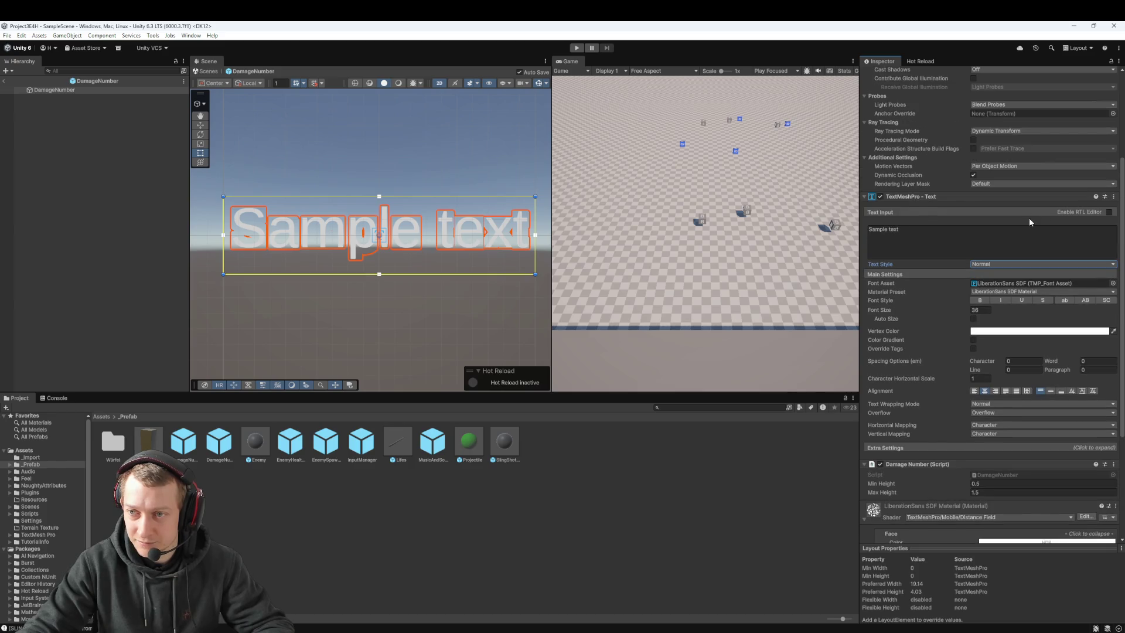
pyautogui.scroll(-10, 923, 251)
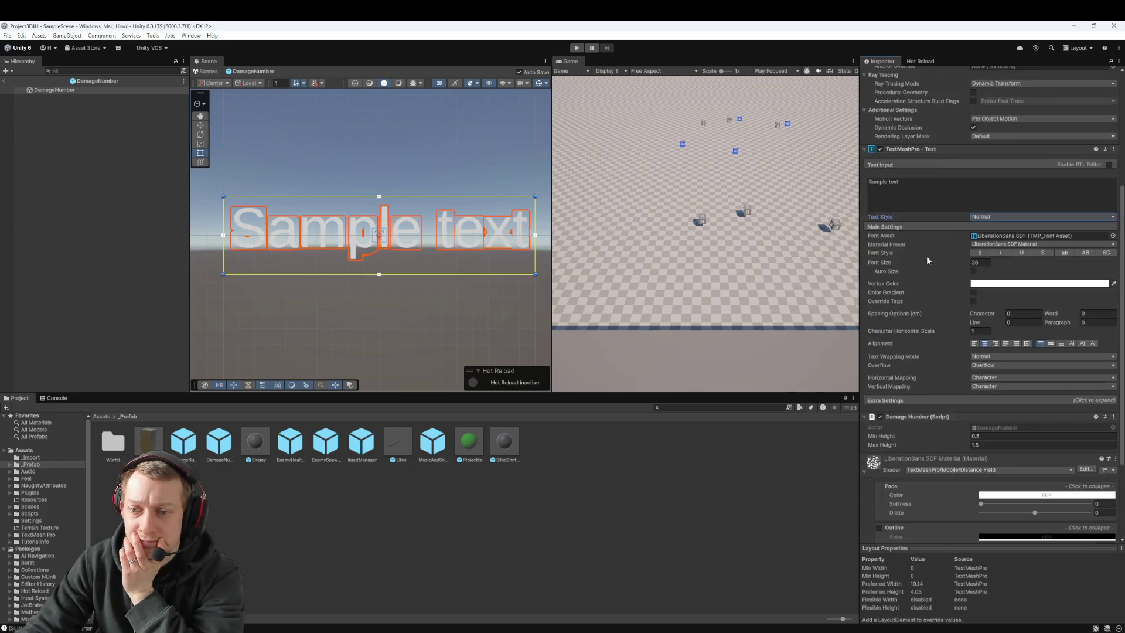
pyautogui.scroll(-1, 979, 299)
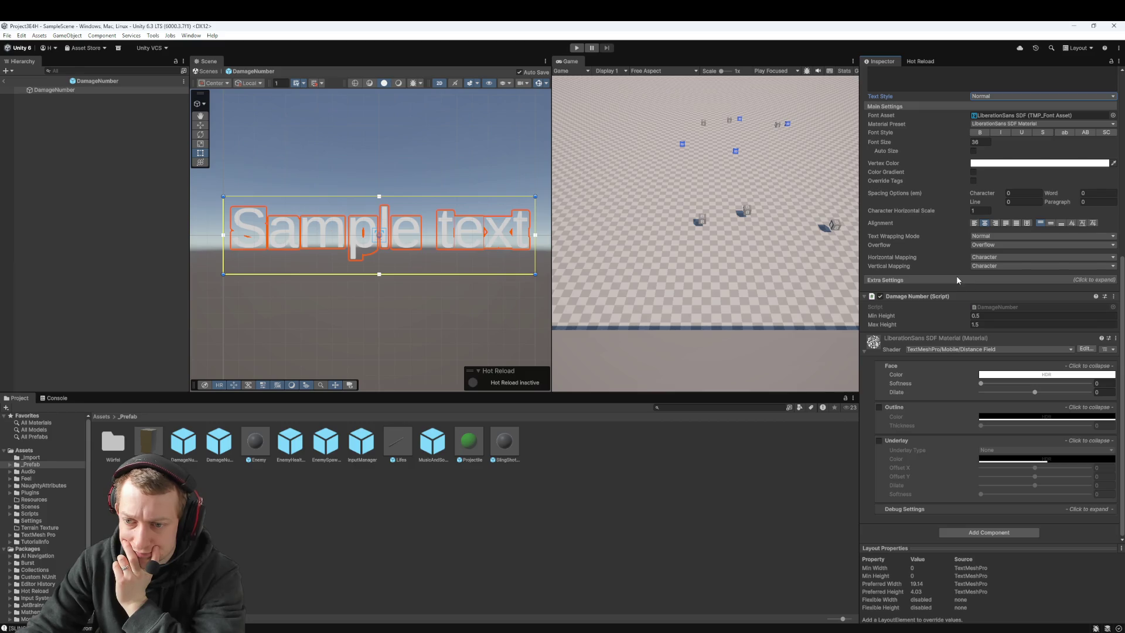
pyautogui.scroll(7, 950, 276)
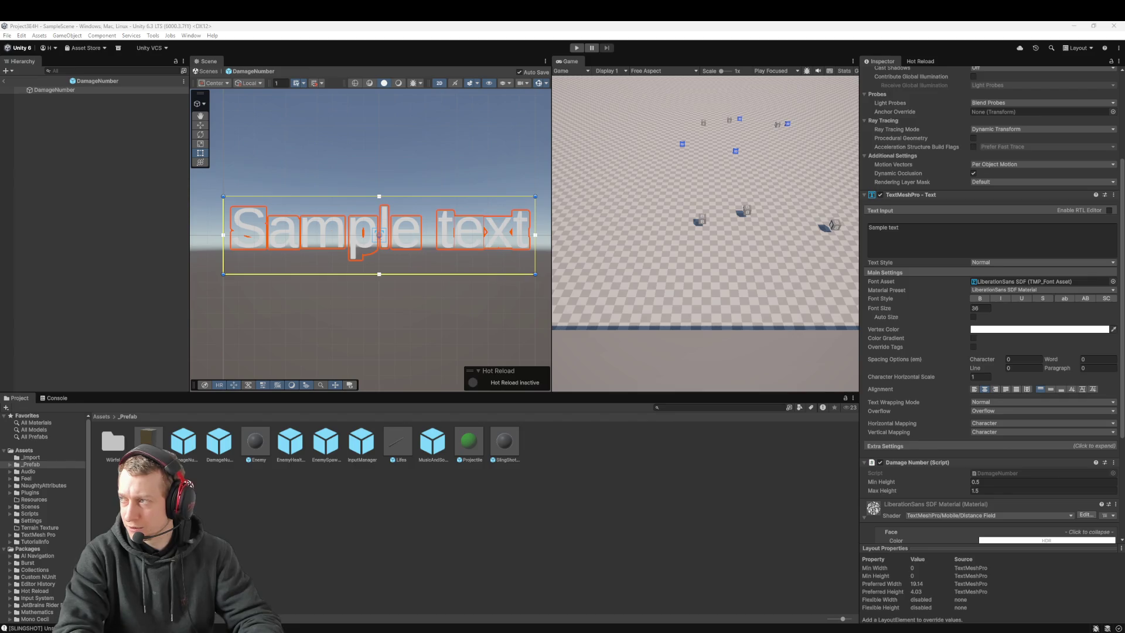
pyautogui.click(1012, 330)
# Set the DamageNumber text's vertex colour to dark red, leaving the colour gradient off
pyautogui.moveTo(1067, 397); pyautogui.dragTo(1079, 392)
pyautogui.click(938, 237)
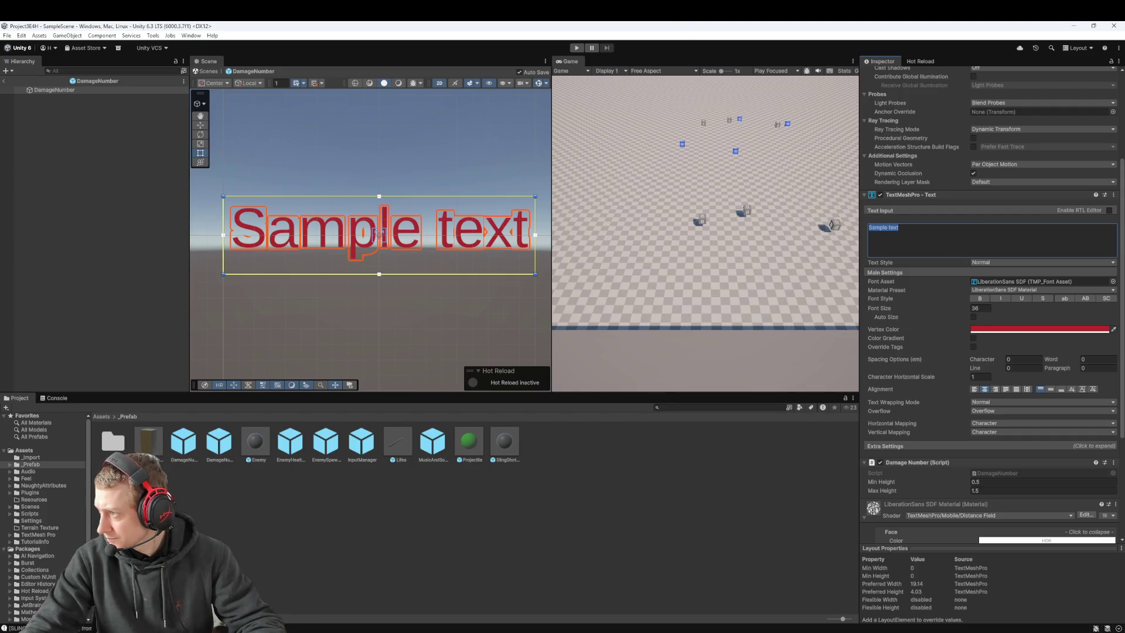
pyautogui.press('Escape')
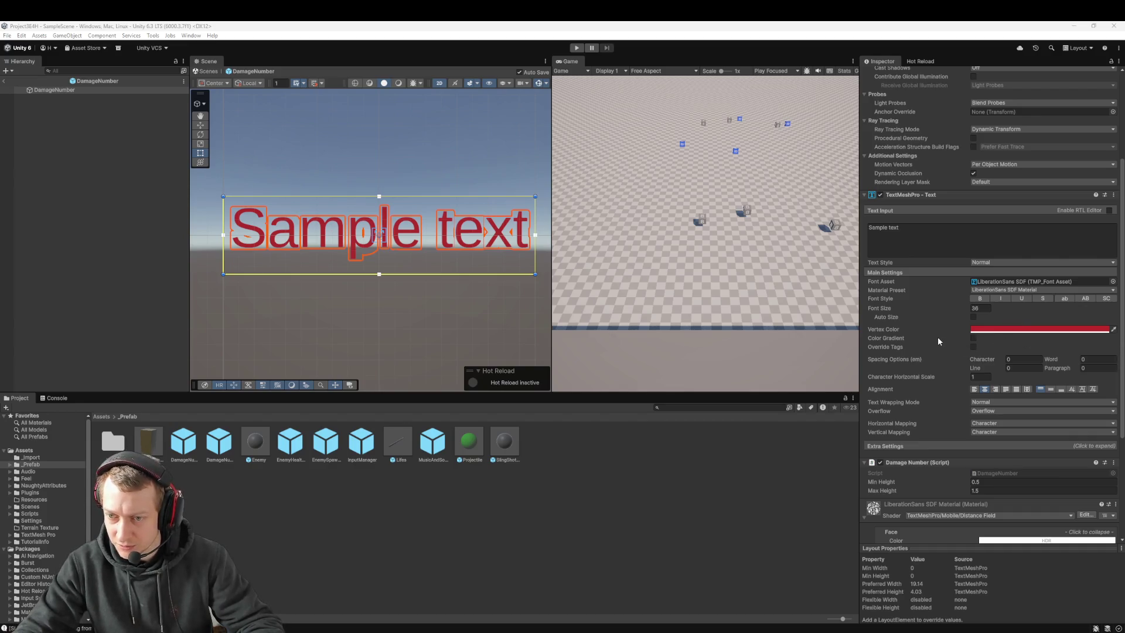
pyautogui.scroll(-2, 939, 338)
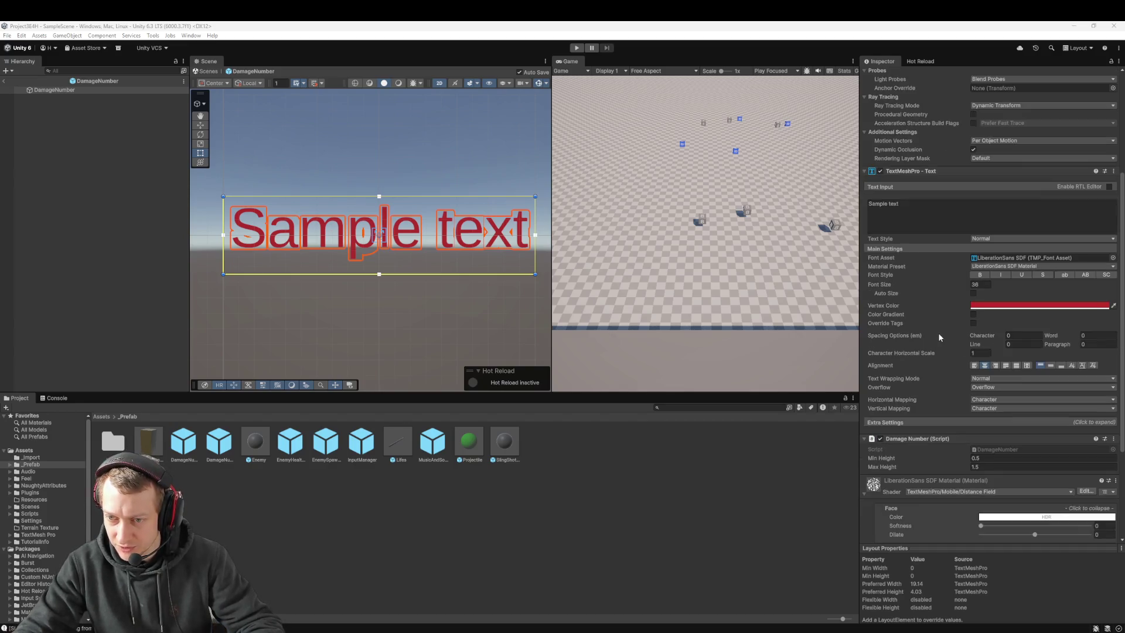
pyautogui.click(974, 316)
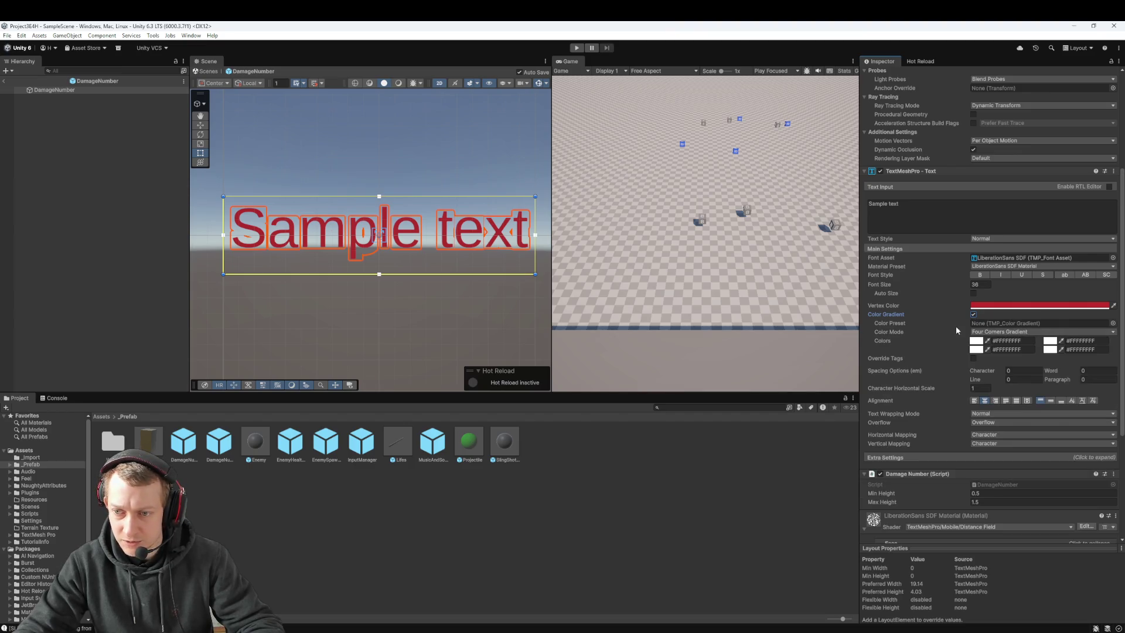
pyautogui.click(974, 315)
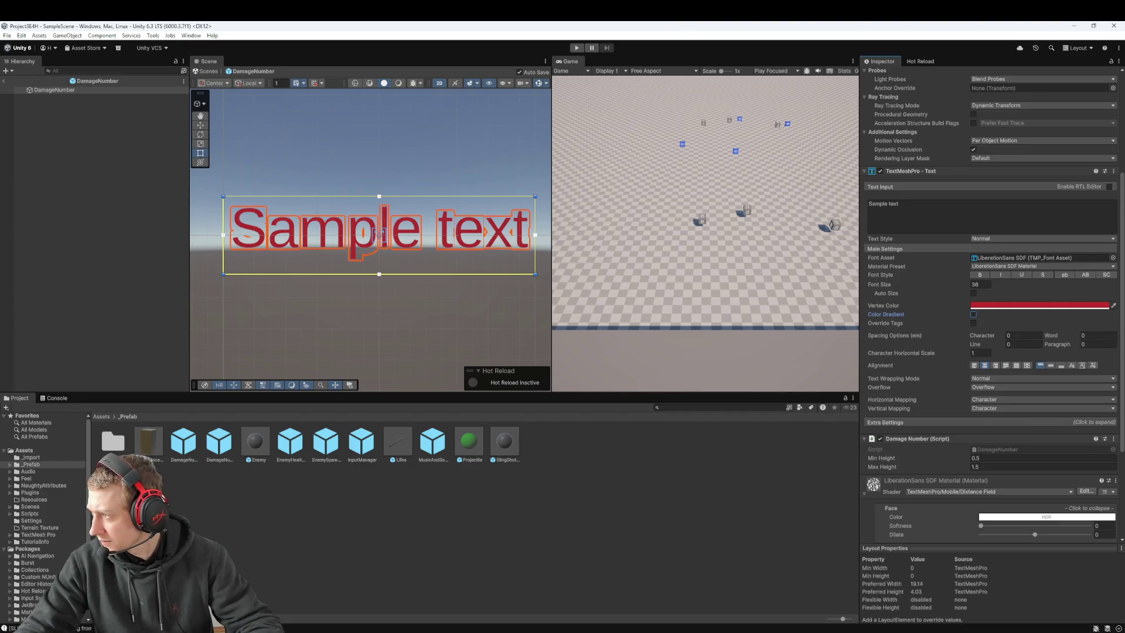
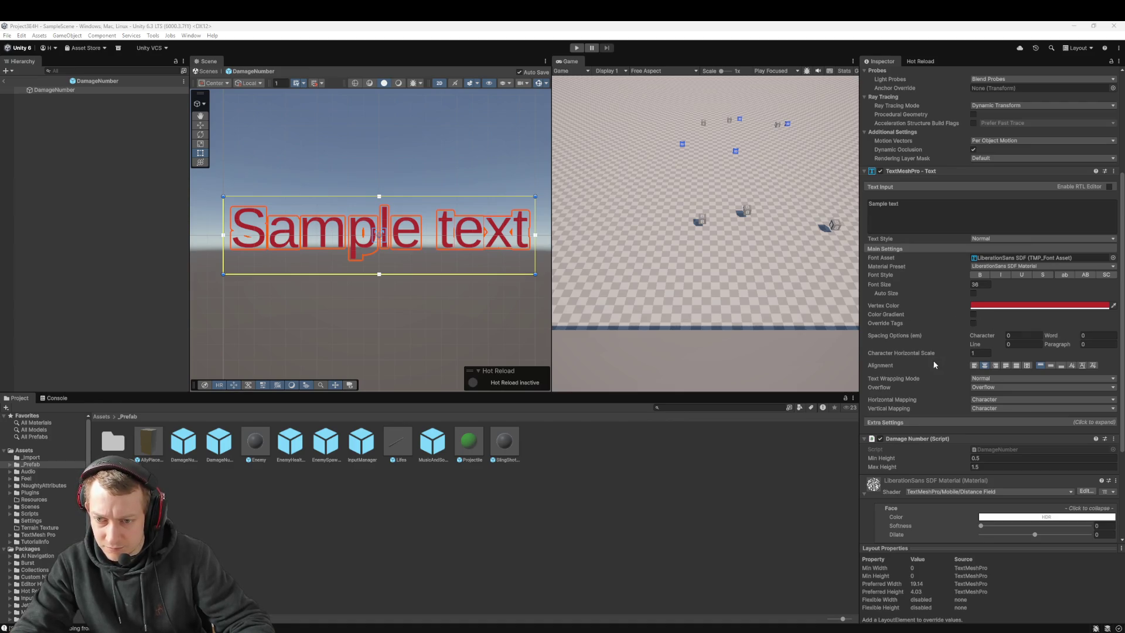
# Review the DamageNumber text's extra settings, keeping text wrapping on Normal
pyautogui.scroll(-1, 924, 406)
pyautogui.click(924, 403)
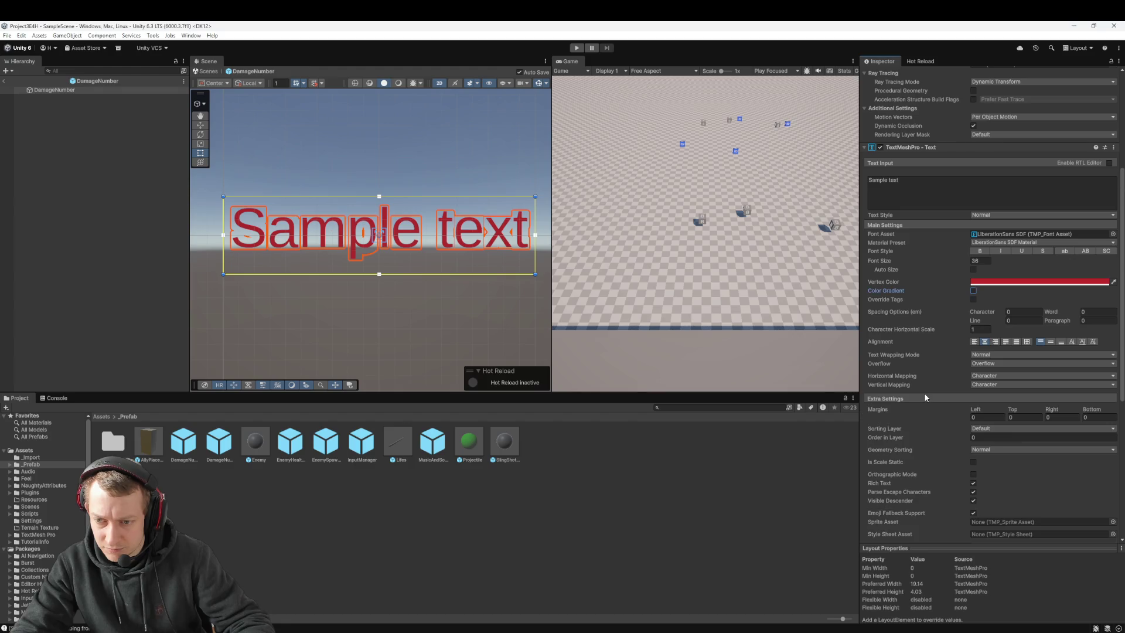
pyautogui.scroll(-3, 926, 375)
pyautogui.scroll(-2, 919, 328)
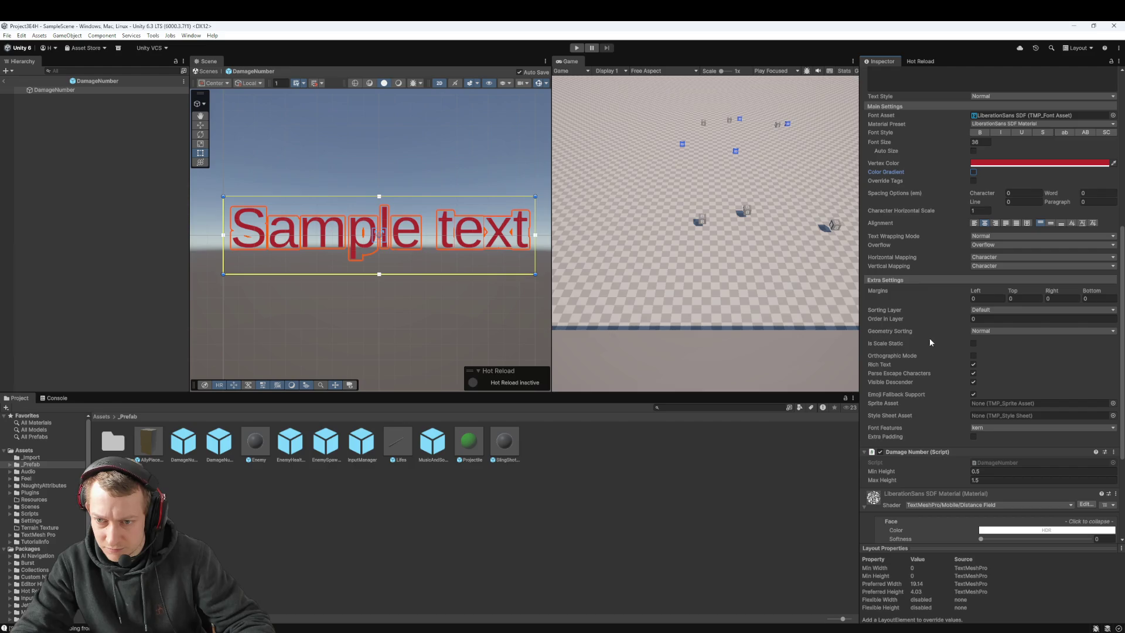
pyautogui.scroll(1, 917, 329)
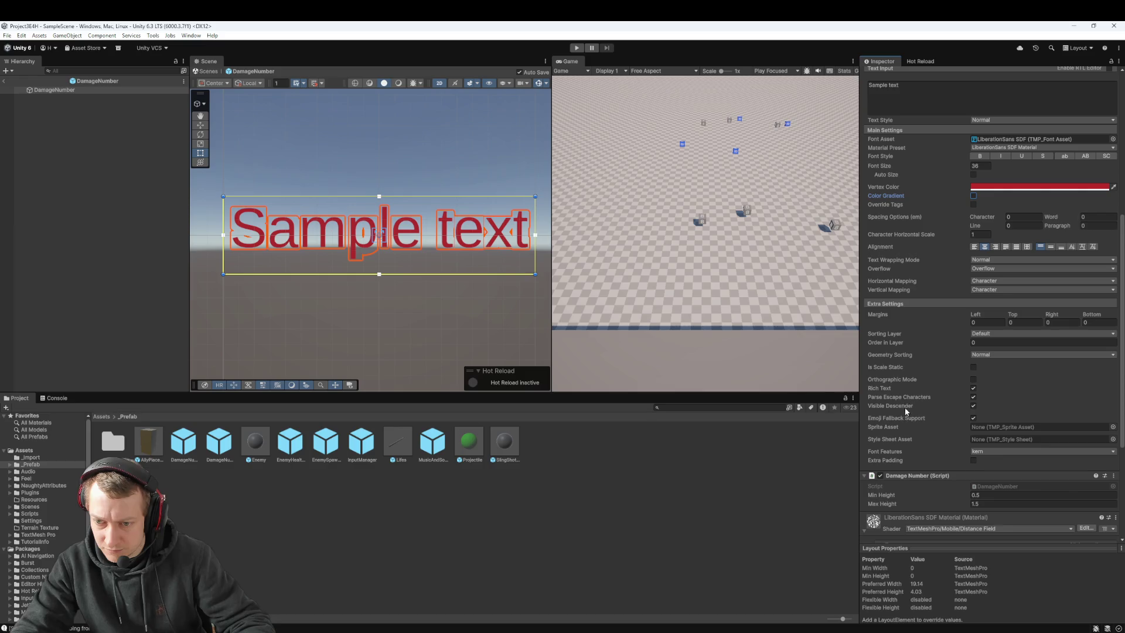
pyautogui.scroll(-1, 903, 441)
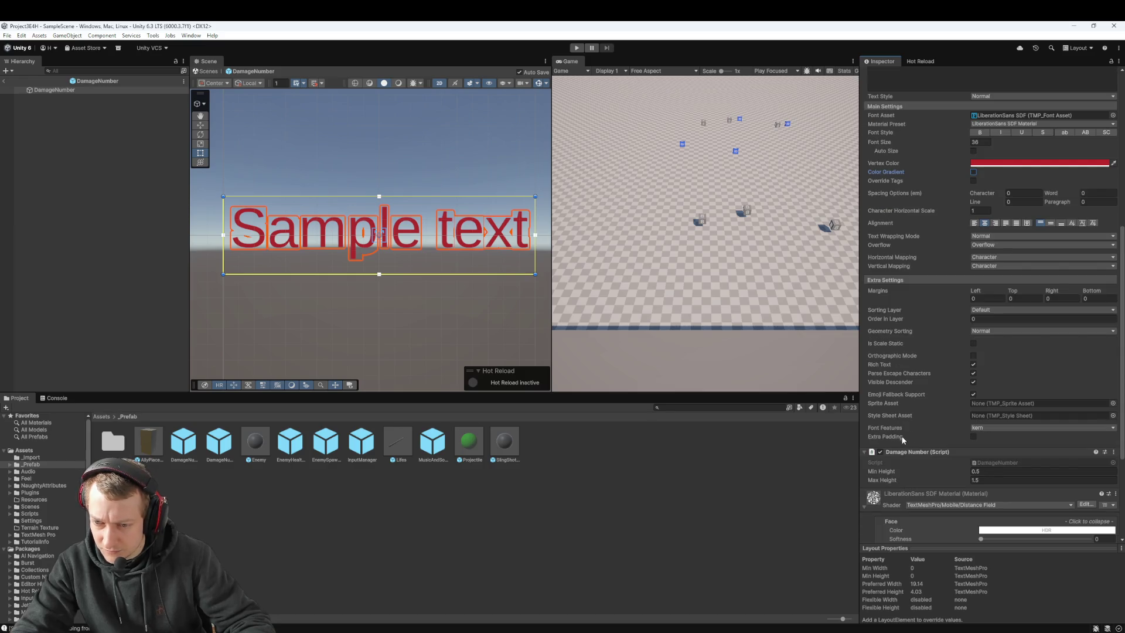
pyautogui.scroll(6, 919, 411)
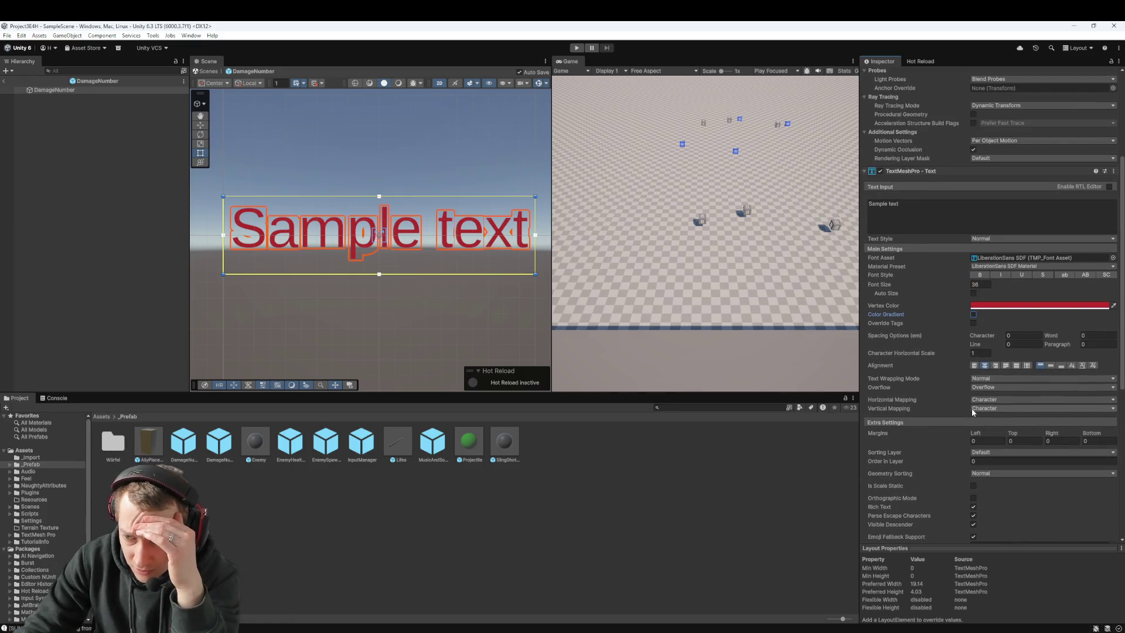
pyautogui.click(1000, 380)
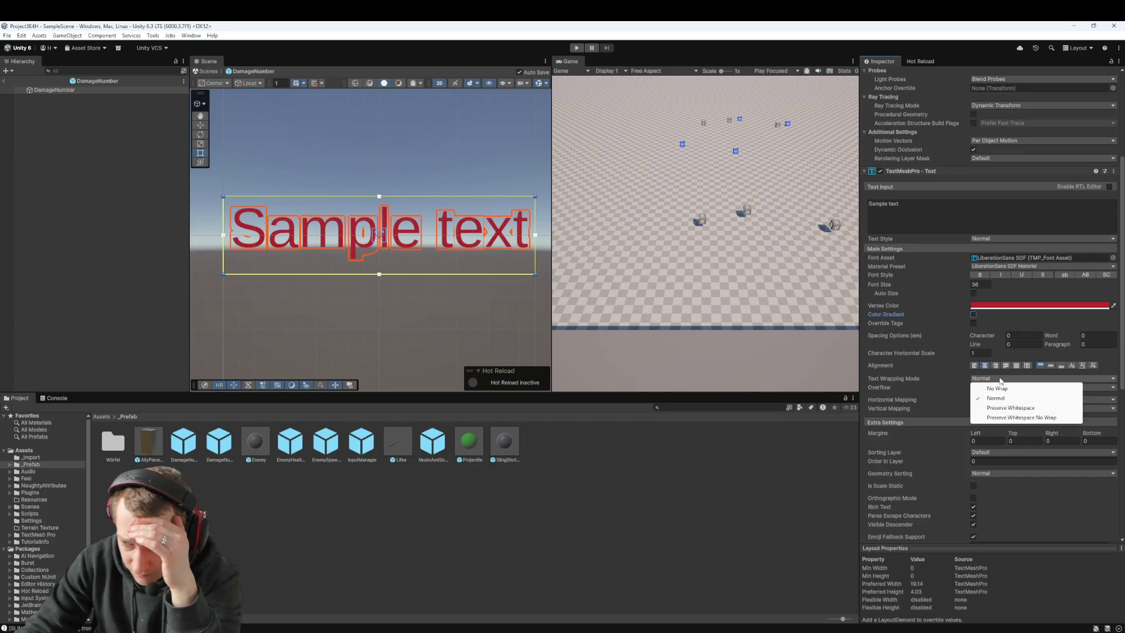
pyautogui.click(873, 401)
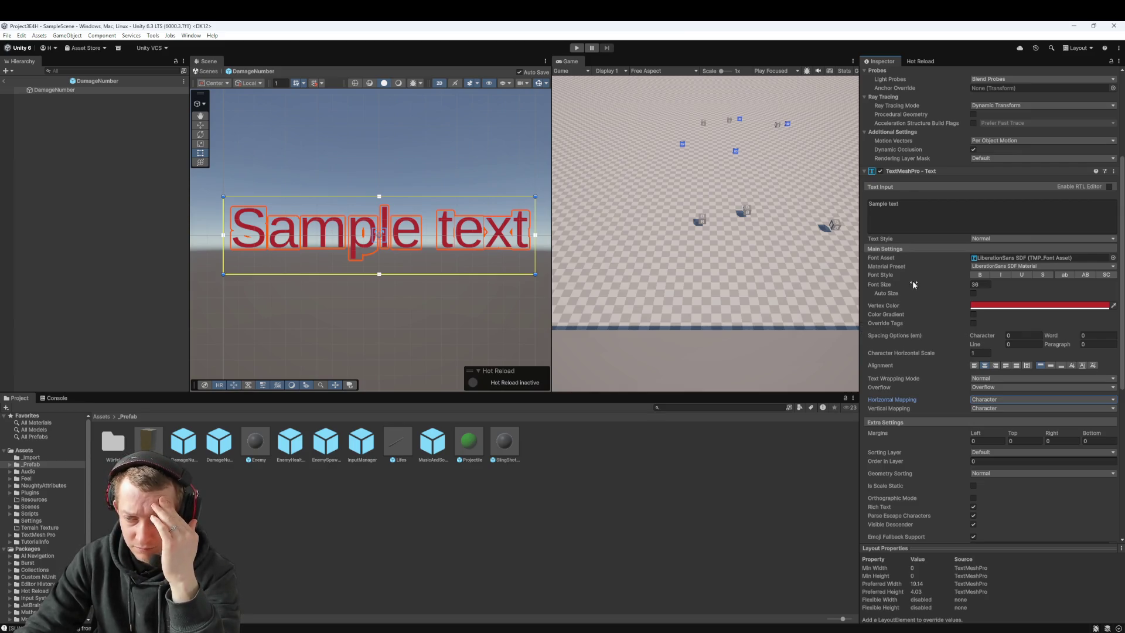
# Inspect the text's mesh renderer lighting and assigned materials, leaving right-to-left editing off
pyautogui.hotkey('alt', 'Tab')
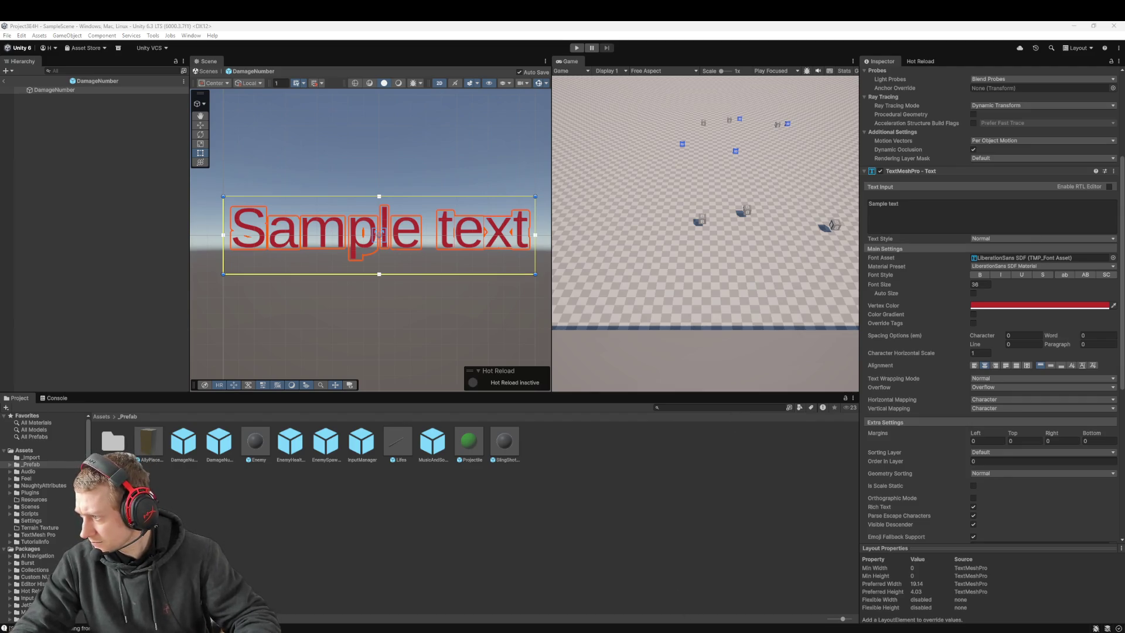
pyautogui.scroll(5, 917, 246)
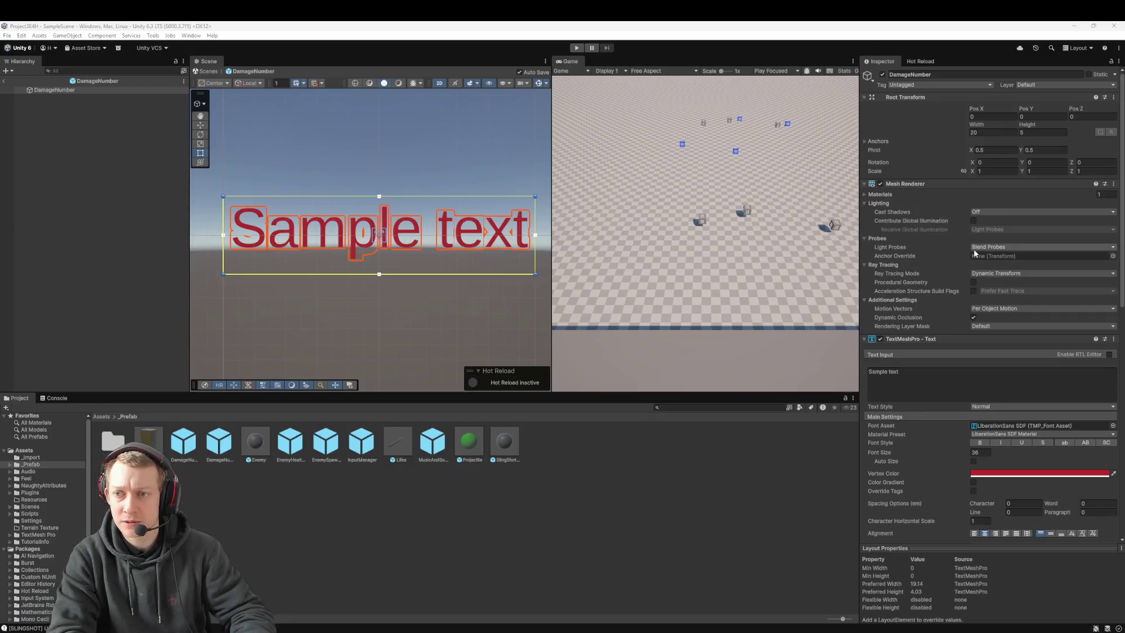
pyautogui.click(956, 203)
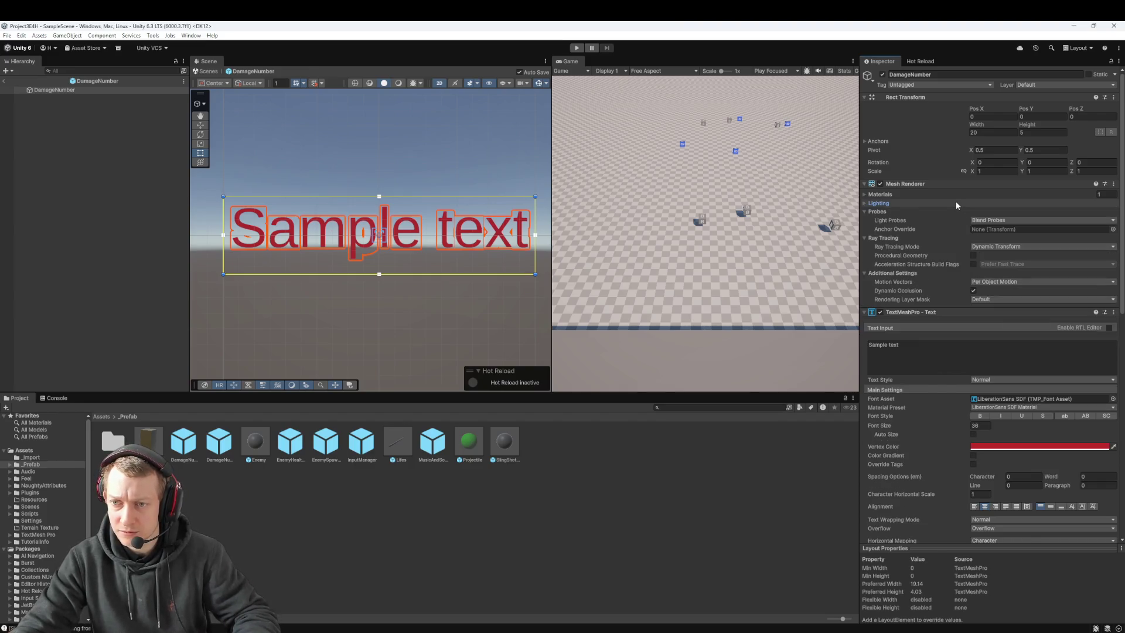
pyautogui.press('e')
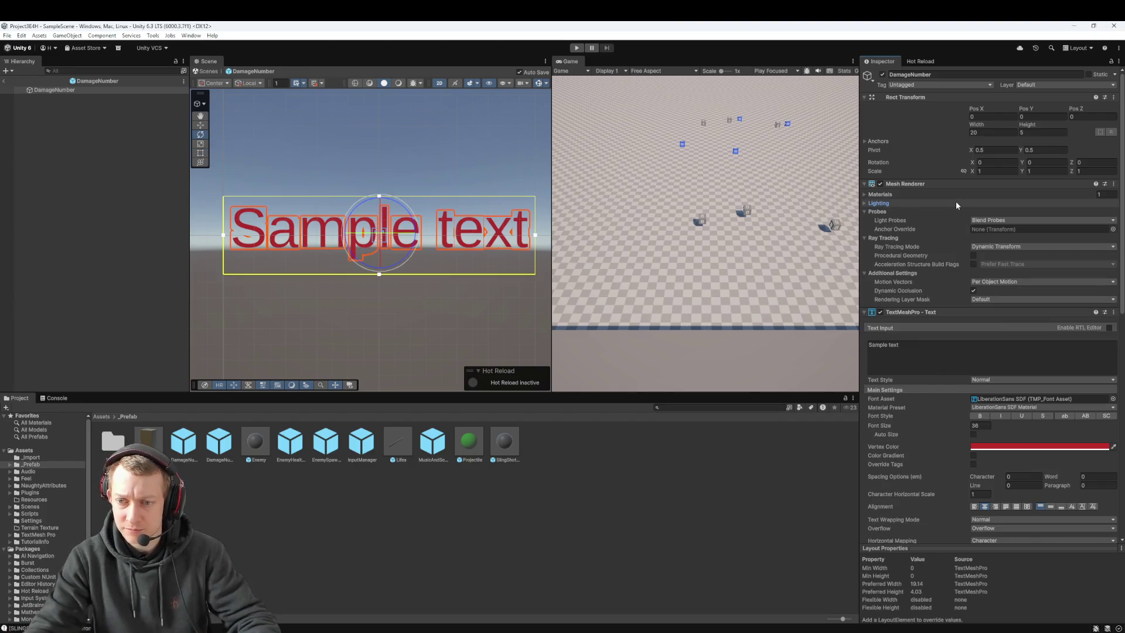
pyautogui.click(934, 203)
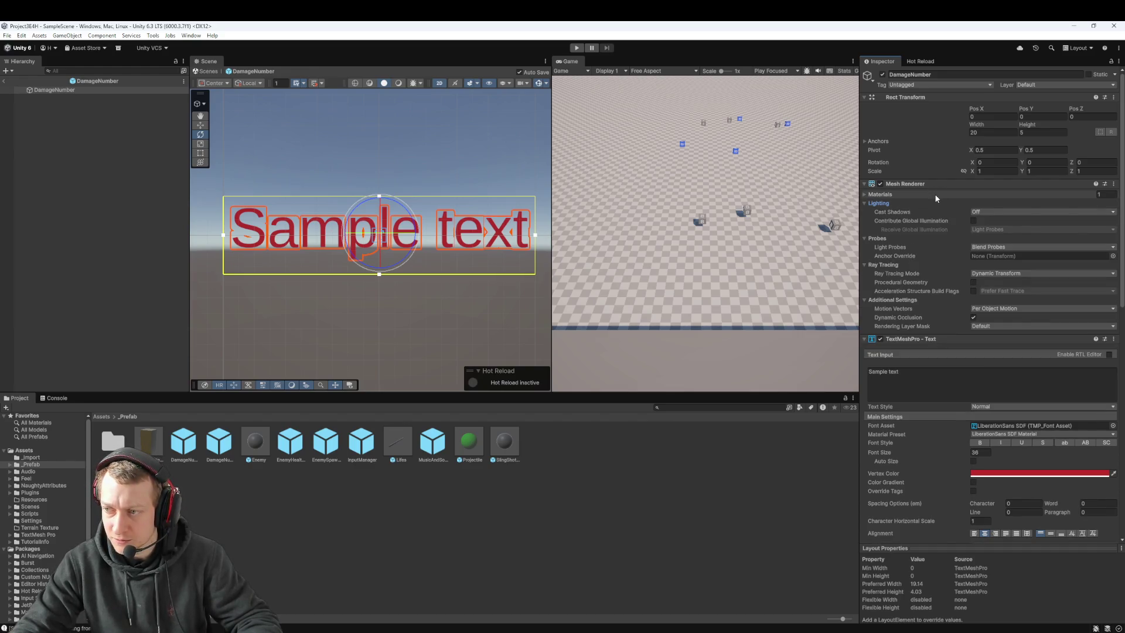
pyautogui.click(928, 194)
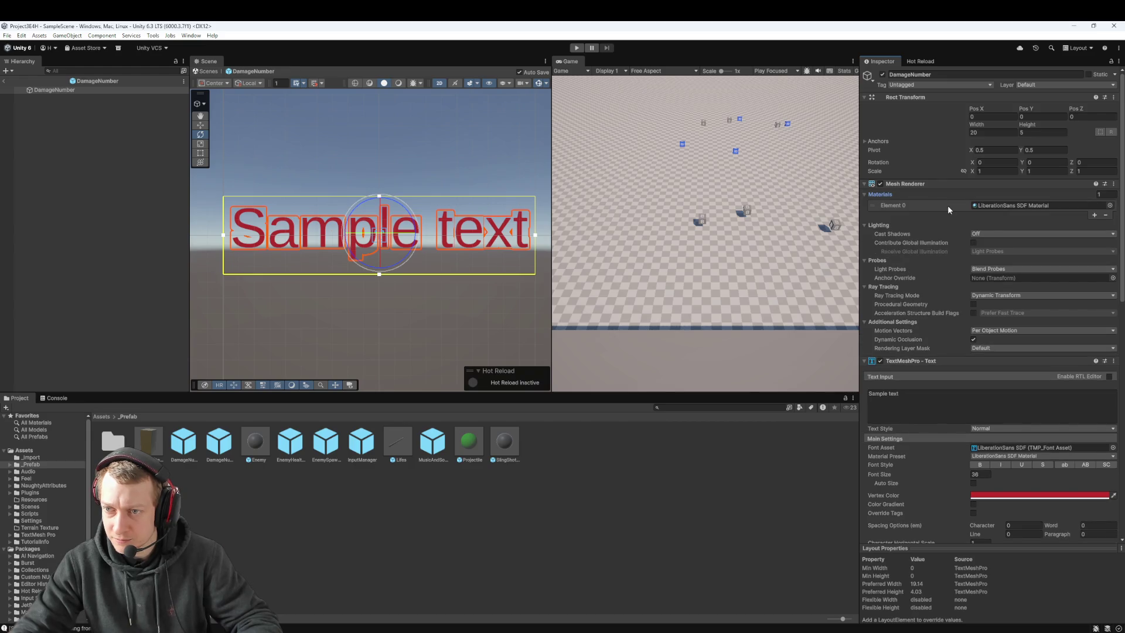
pyautogui.scroll(-1, 965, 221)
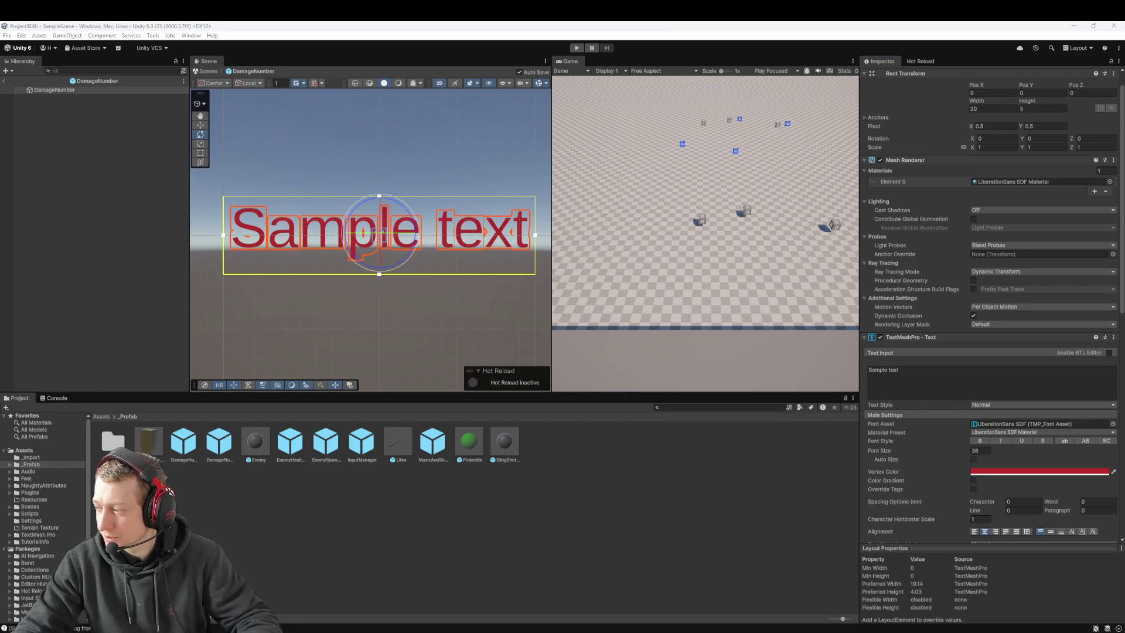
pyautogui.scroll(-1, 942, 285)
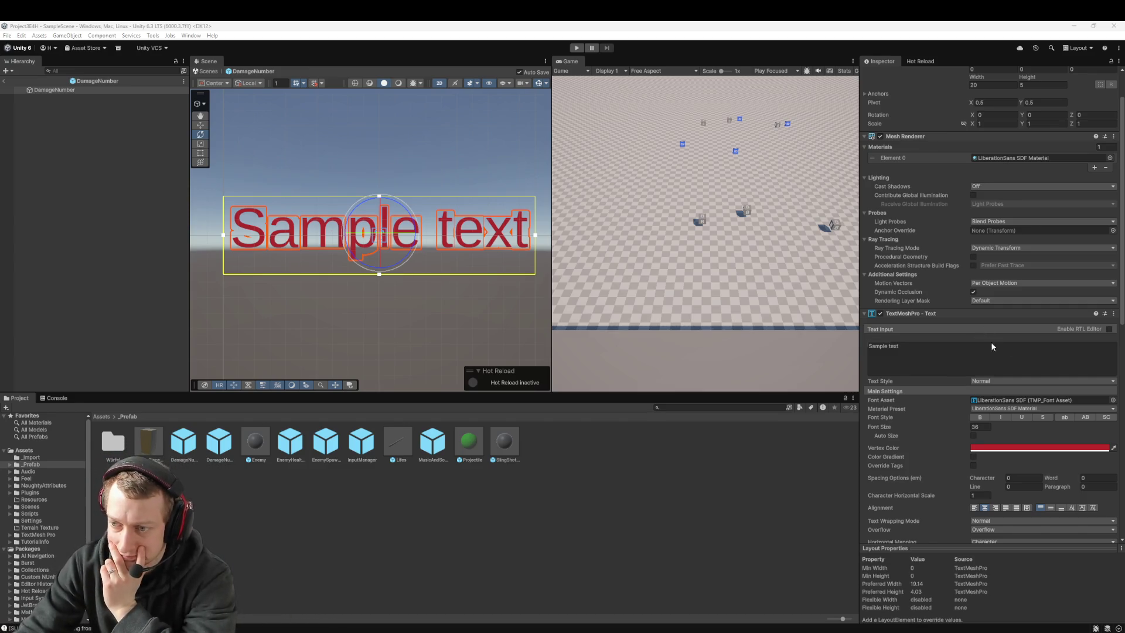
pyautogui.click(1109, 329)
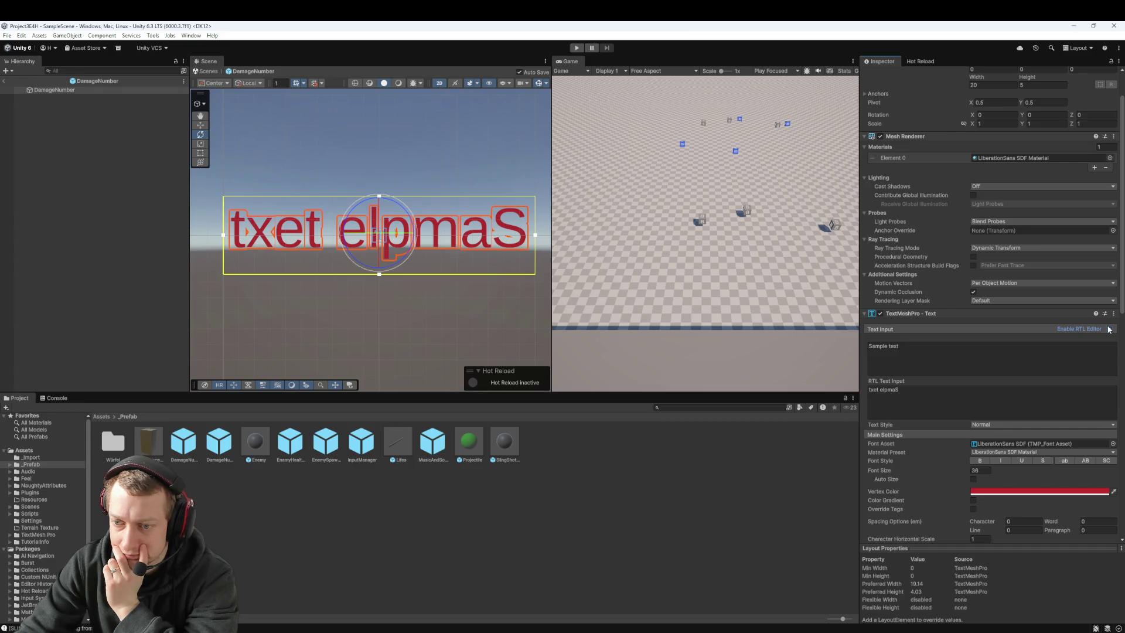
pyautogui.click(1109, 328)
# Enable the text material's outline at about 0.19 thickness, then exit the prefab to SampleScene
pyautogui.scroll(-3, 940, 331)
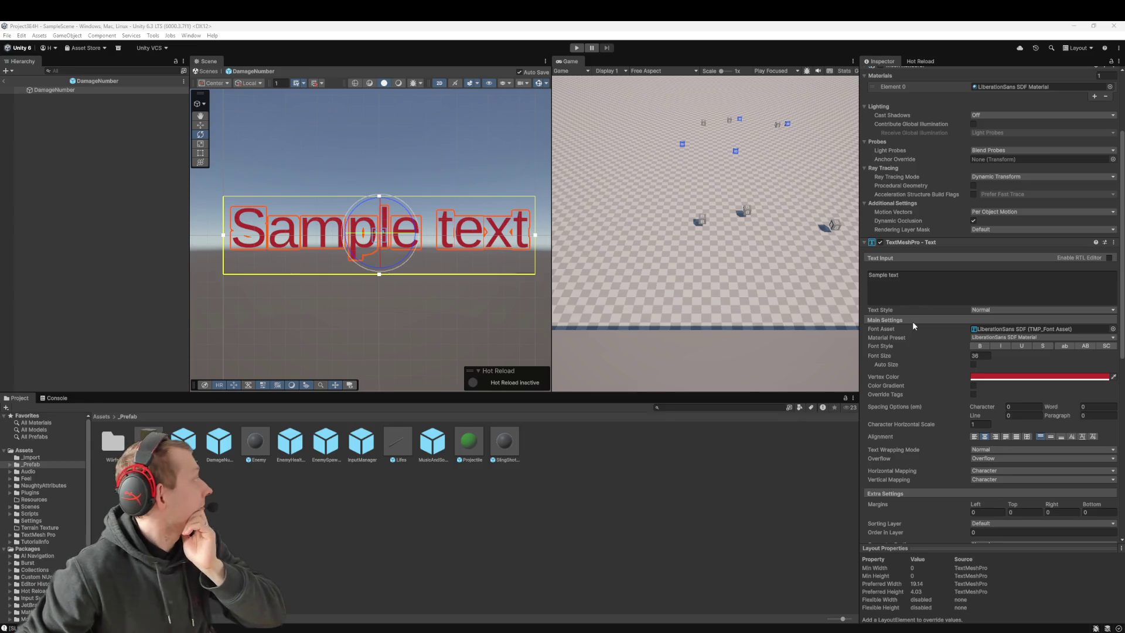
pyautogui.scroll(-1, 930, 367)
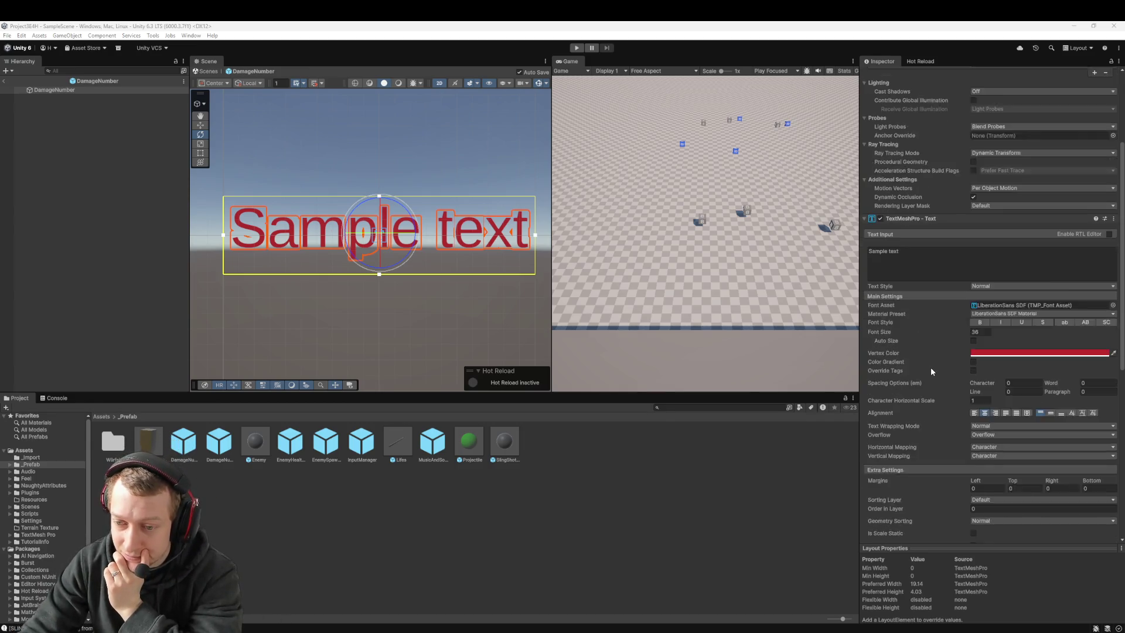
pyautogui.scroll(-4, 930, 367)
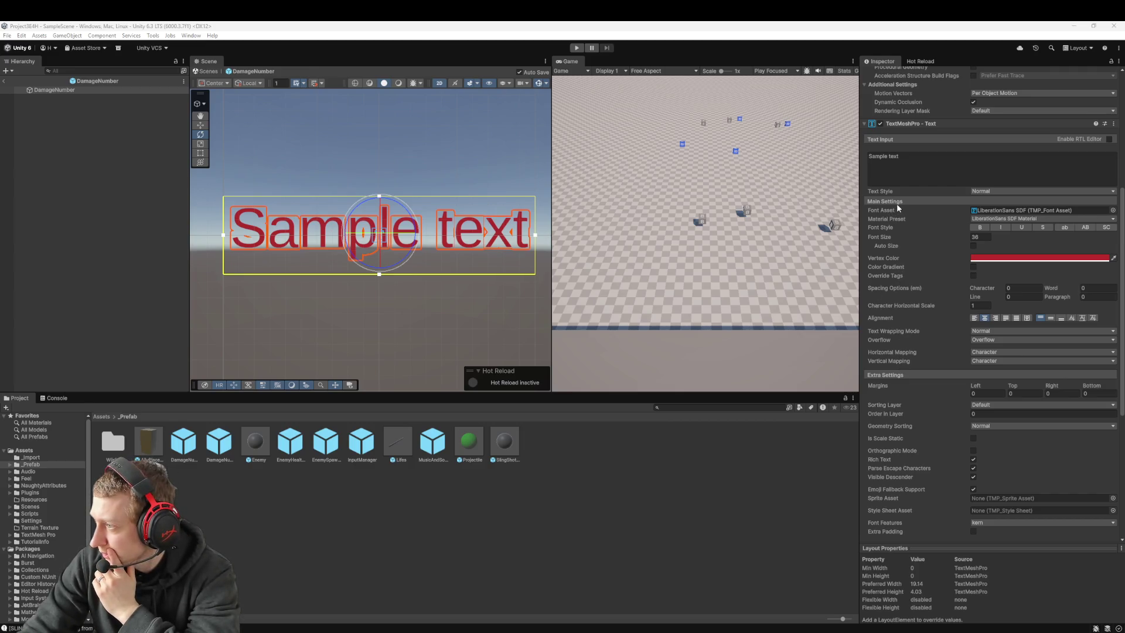
pyautogui.scroll(-6, 897, 203)
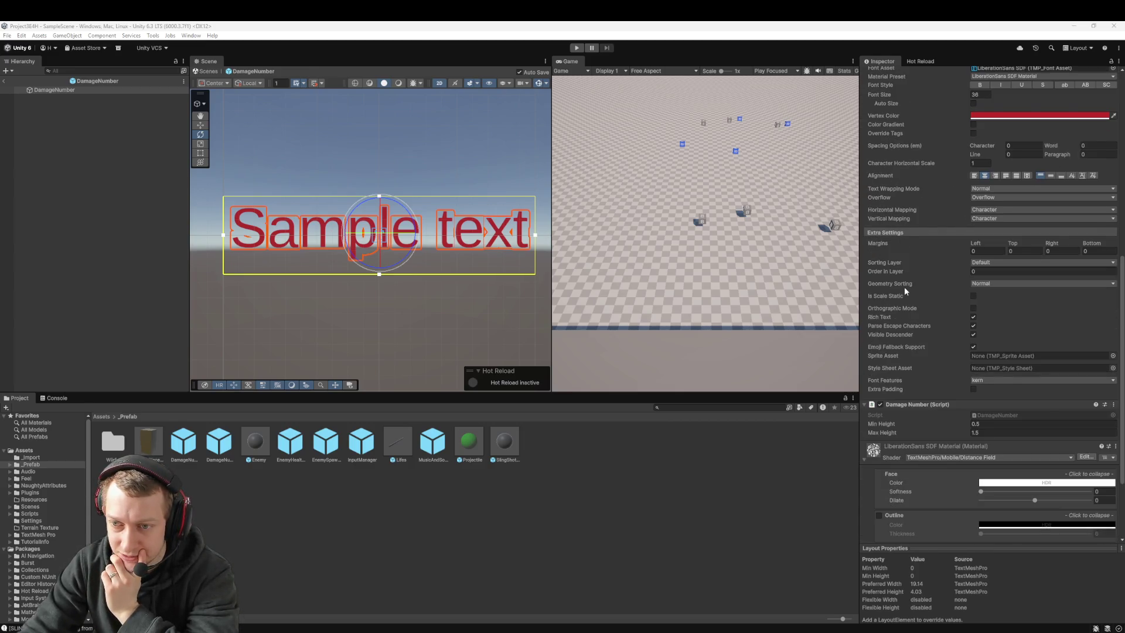
pyautogui.scroll(-5, 896, 308)
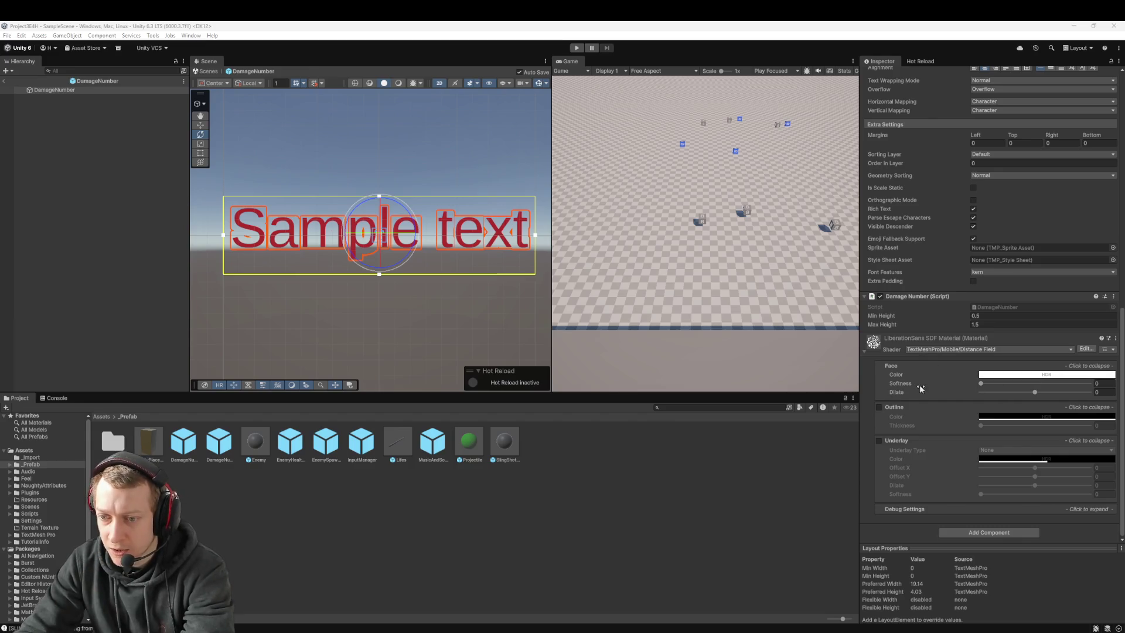
pyautogui.click(879, 408)
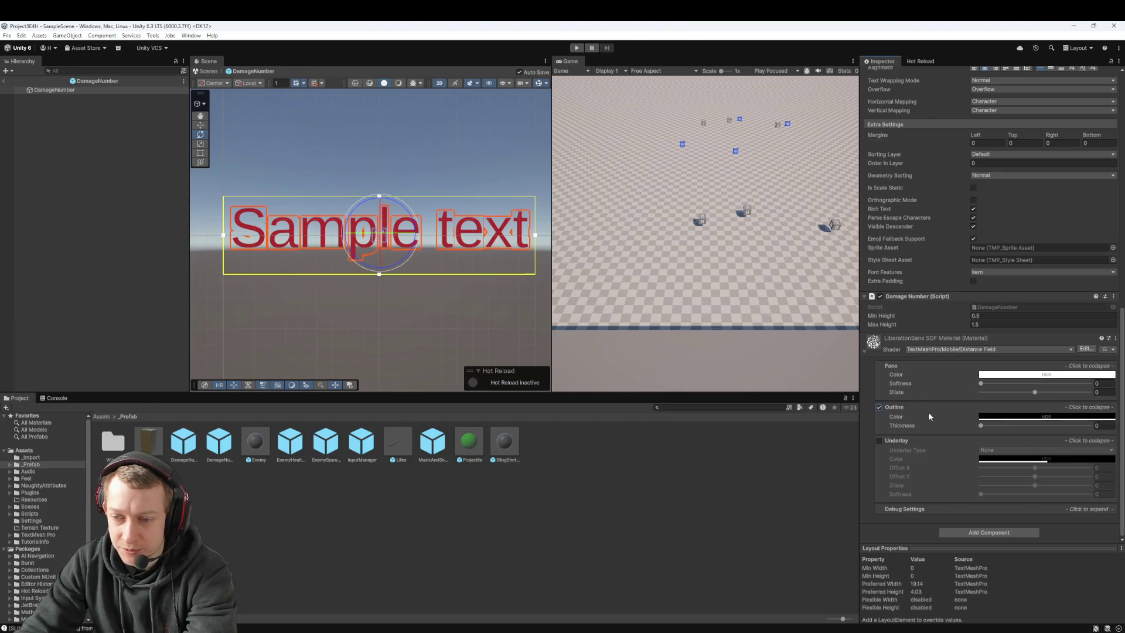
pyautogui.moveTo(981, 428)
pyautogui.mouseDown()
pyautogui.moveTo(1015, 428)
pyautogui.moveTo(1000, 433)
pyautogui.mouseUp()
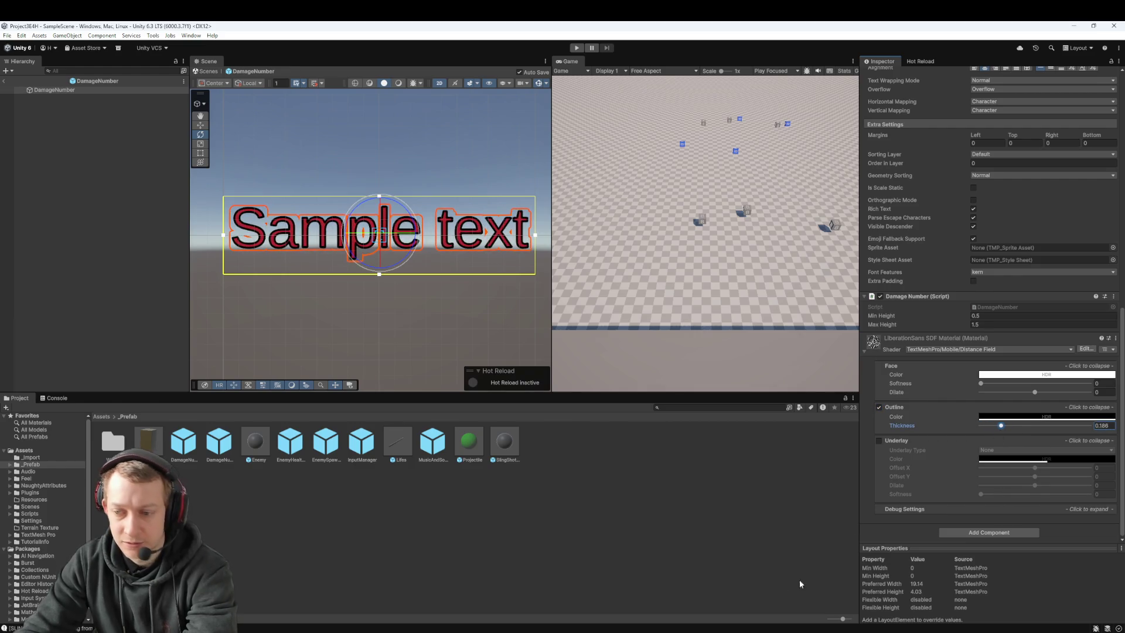
pyautogui.scroll(15, 871, 160)
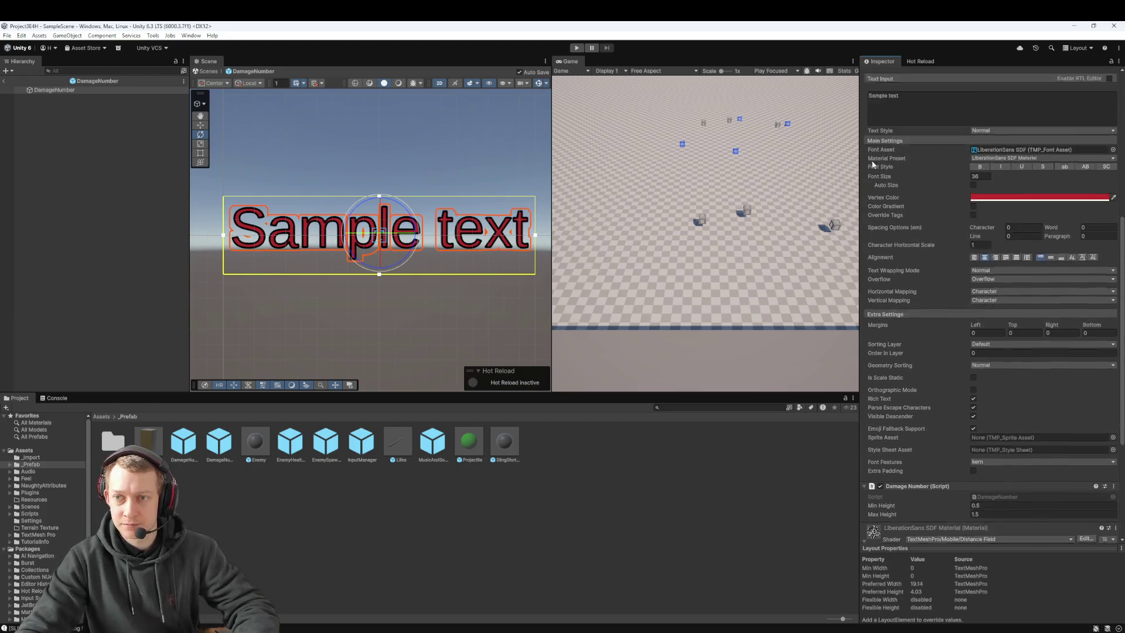
pyautogui.click(4, 81)
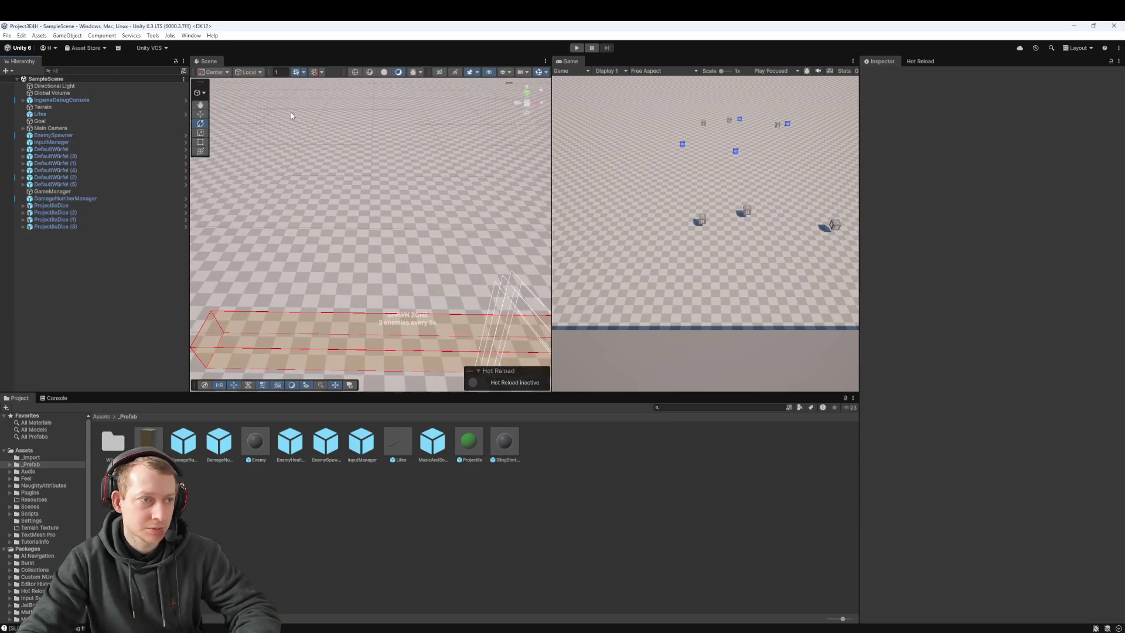
# Playtest by slinging the three dice at the enemies twice, then stop Play mode
pyautogui.click(576, 50)
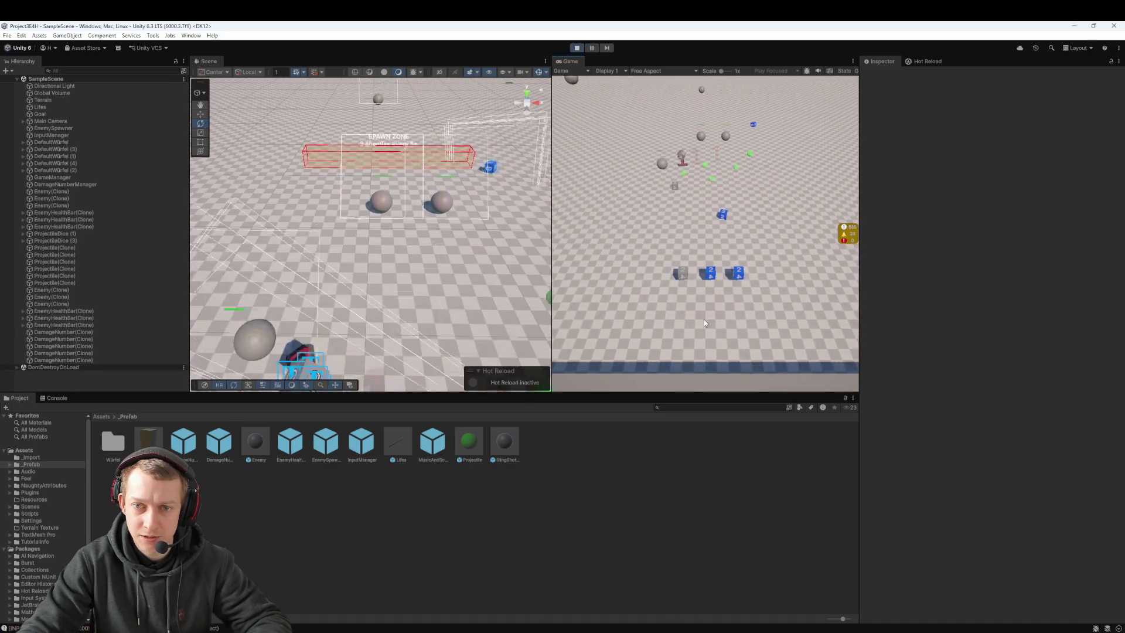
pyautogui.moveTo(715, 277); pyautogui.dragTo(726, 347)
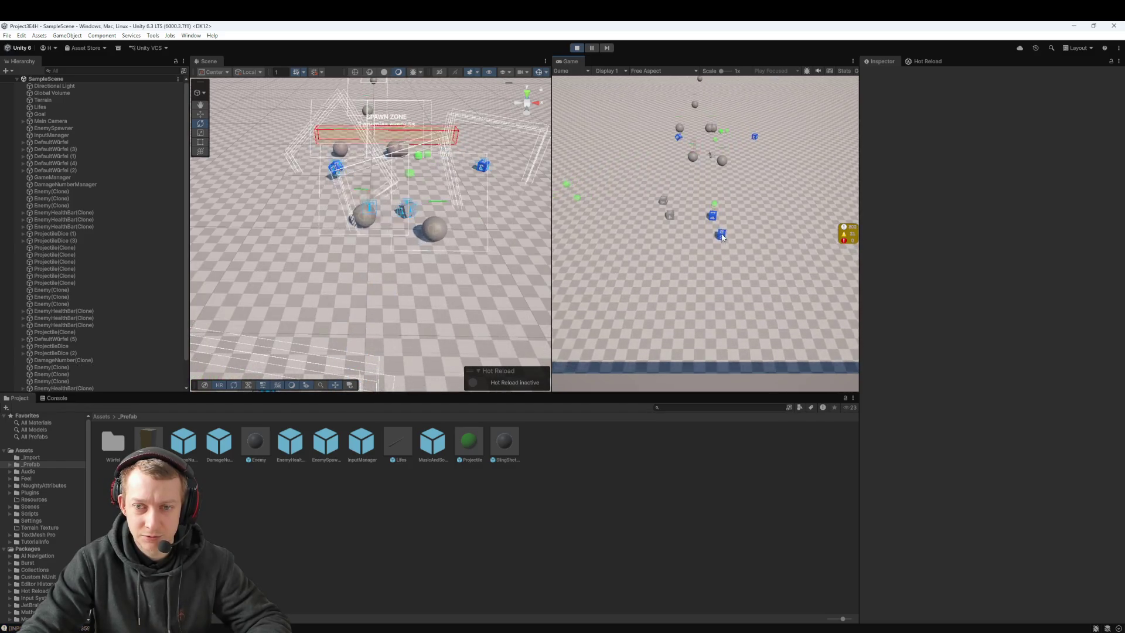
pyautogui.moveTo(708, 273); pyautogui.dragTo(711, 311)
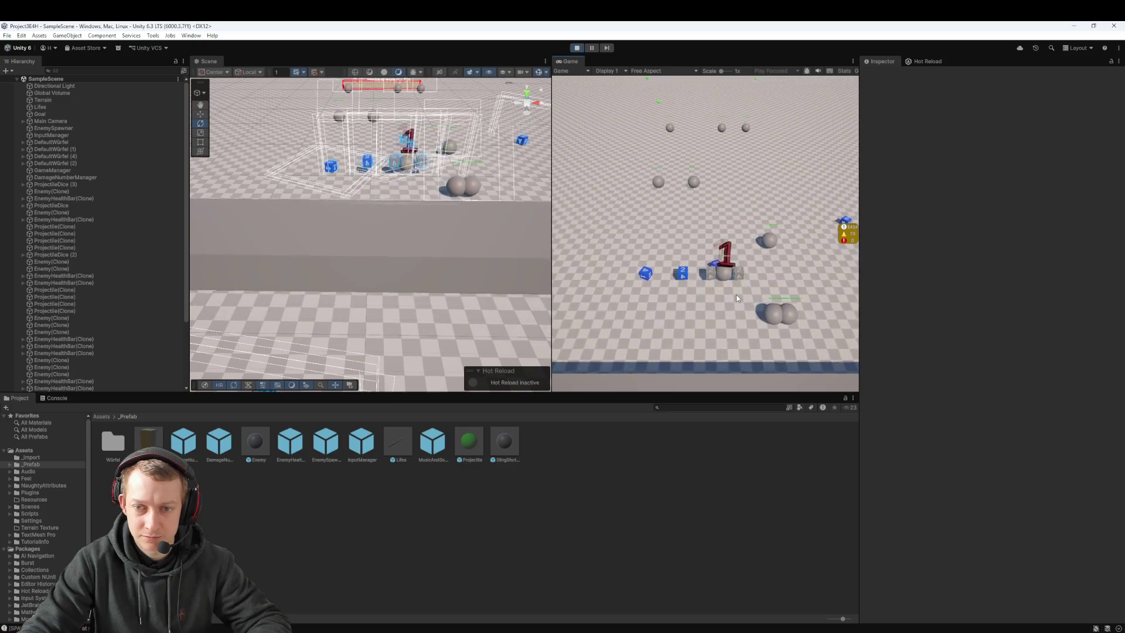
pyautogui.click(578, 51)
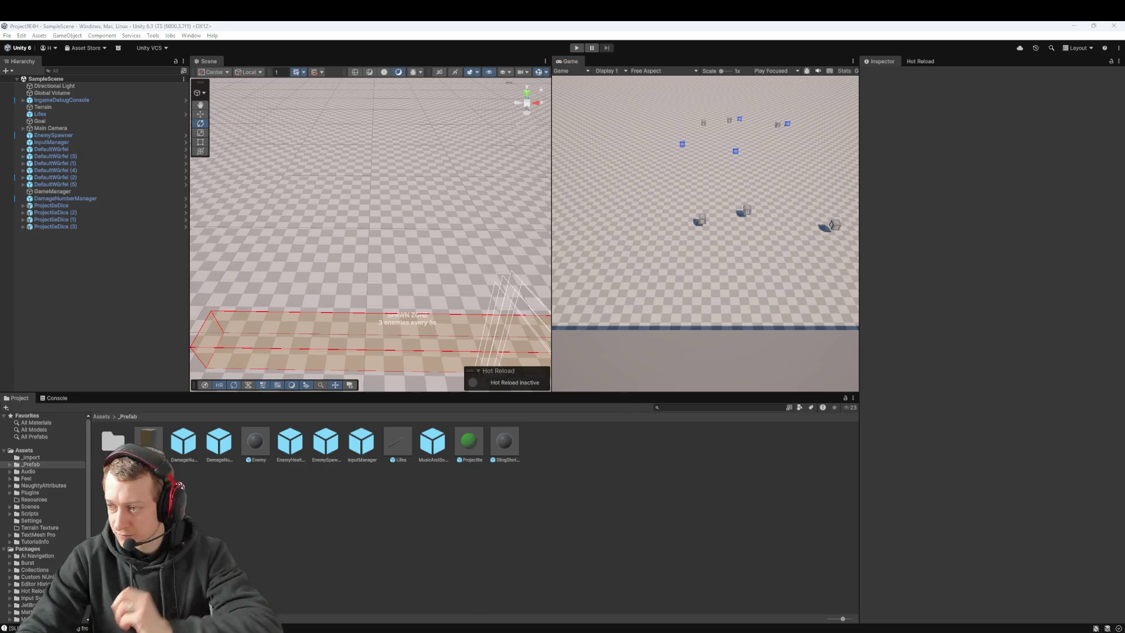
pyautogui.hotkey('alt', 'Tab')
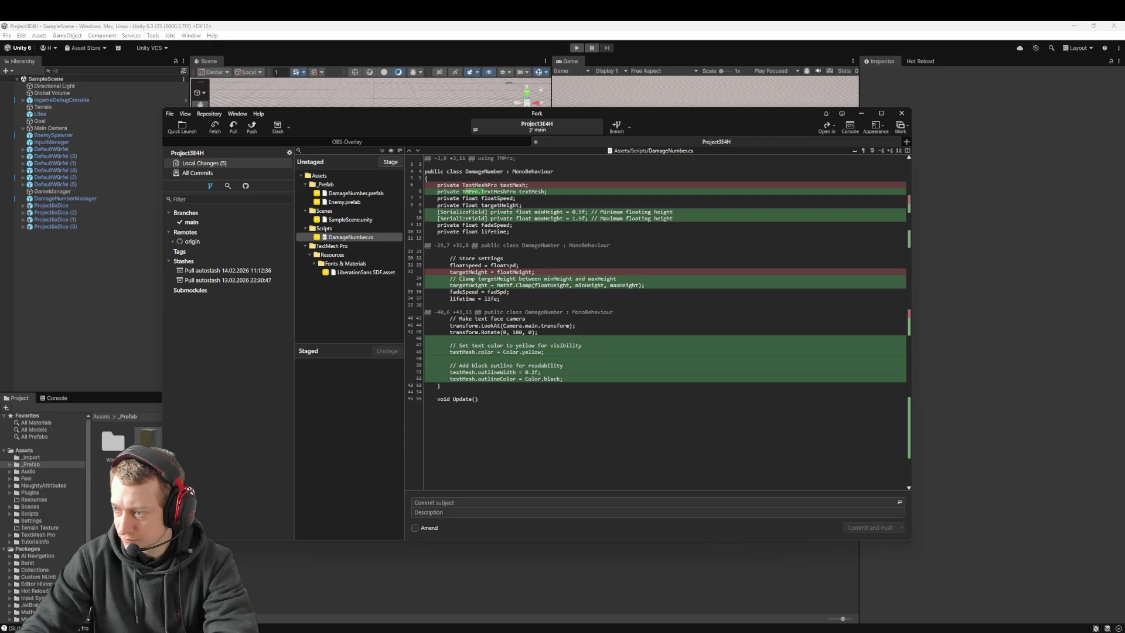
# Stage all five changed files and commit and push them as 'chore: change UI for damage numbers'
pyautogui.click(352, 201)
pyautogui.hotkey('ctrl', 'a')
pyautogui.moveTo(352, 201); pyautogui.dragTo(351, 434)
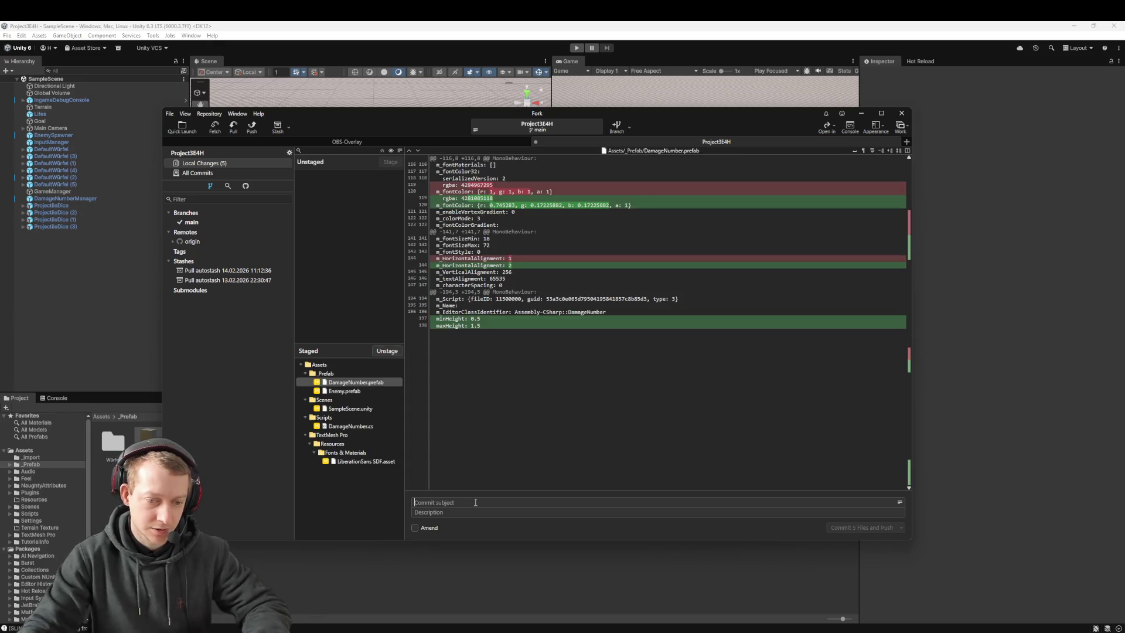
pyautogui.click(475, 502)
pyautogui.write('c')
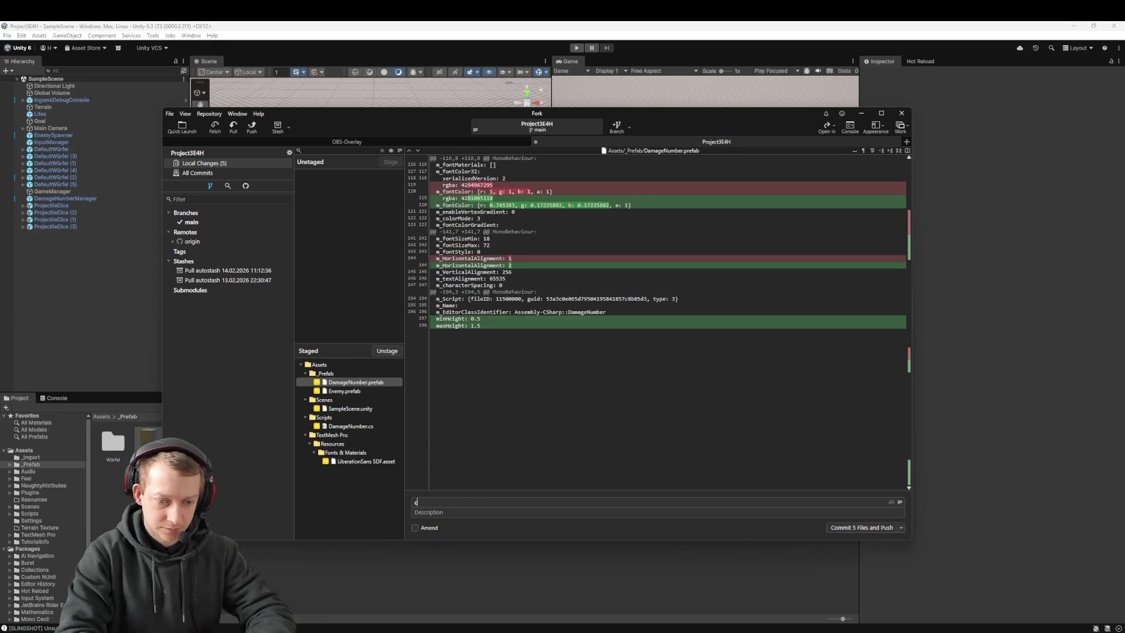
pyautogui.write('hore: change ')
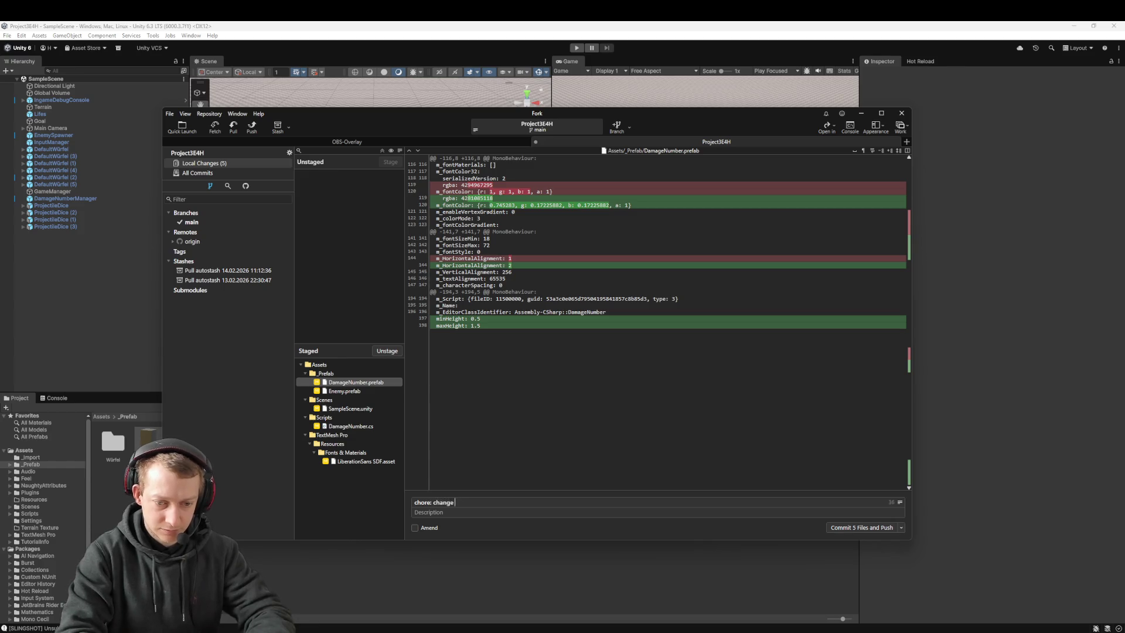
pyautogui.write('UI for damage numbers')
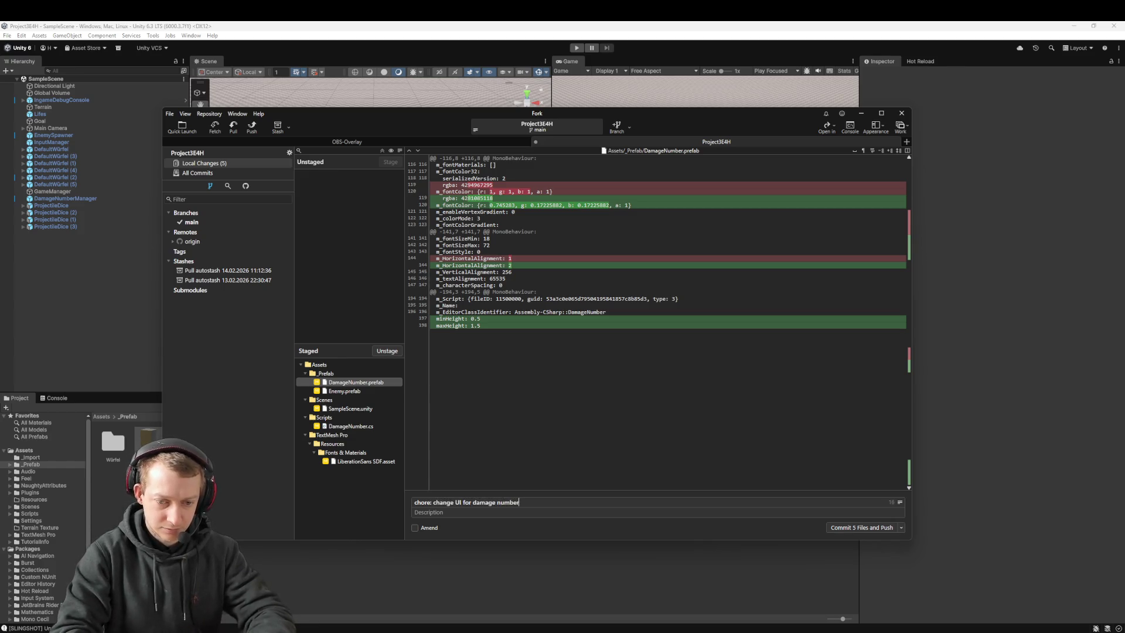
pyautogui.click(857, 528)
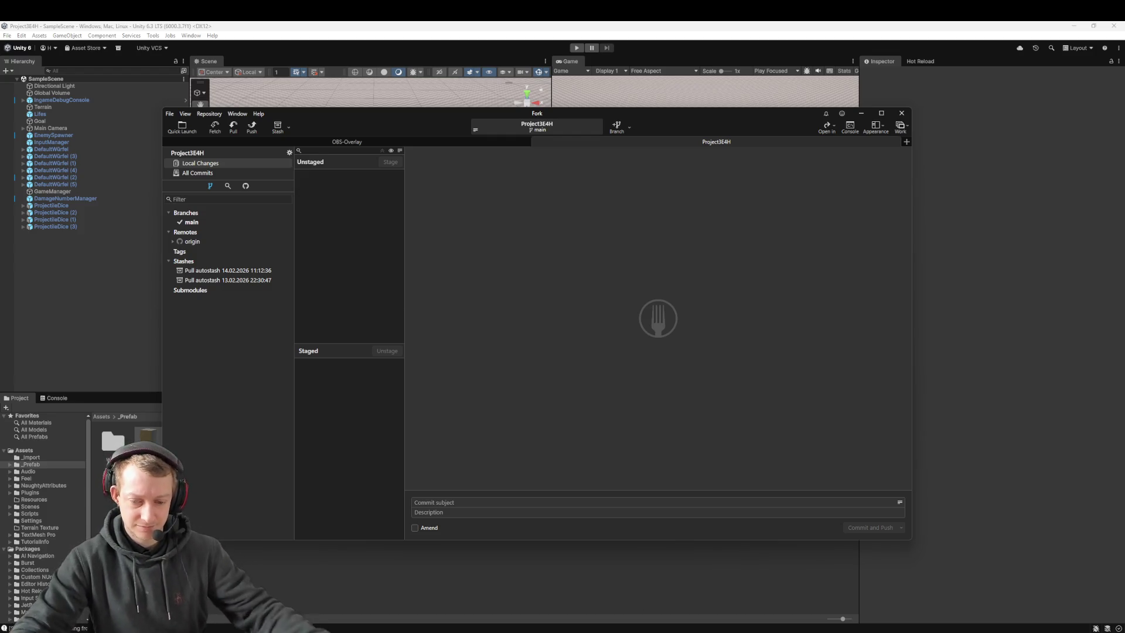
pyautogui.hotkey('alt', 'Tab')
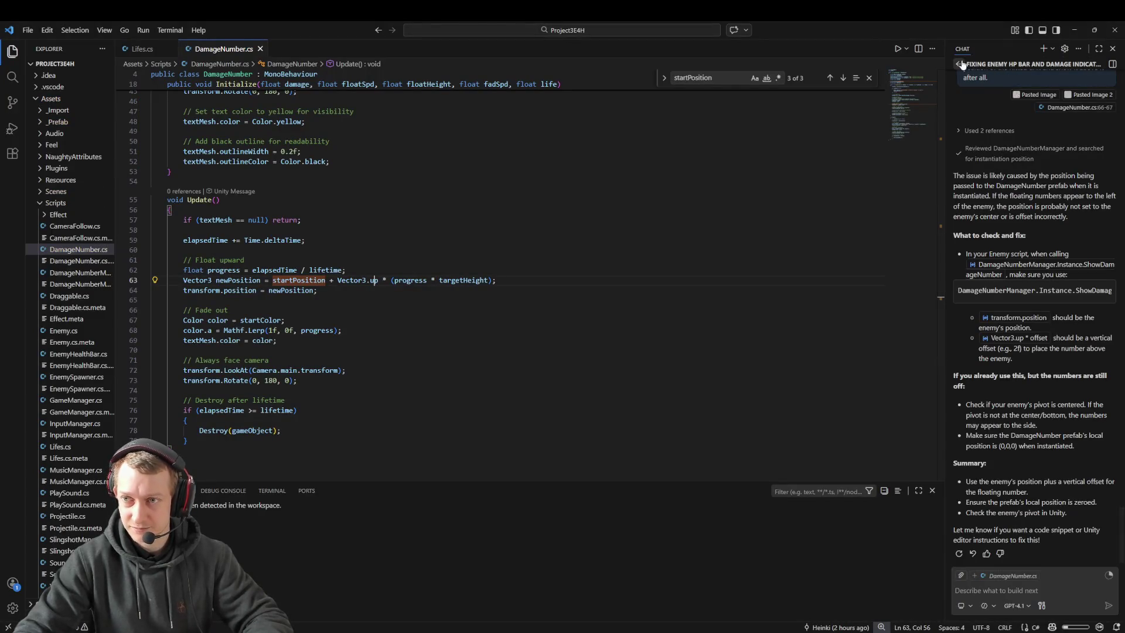
# Archive the two old chat sessions and start describing how the enemies pick their path
pyautogui.click(1112, 105)
pyautogui.click(1113, 78)
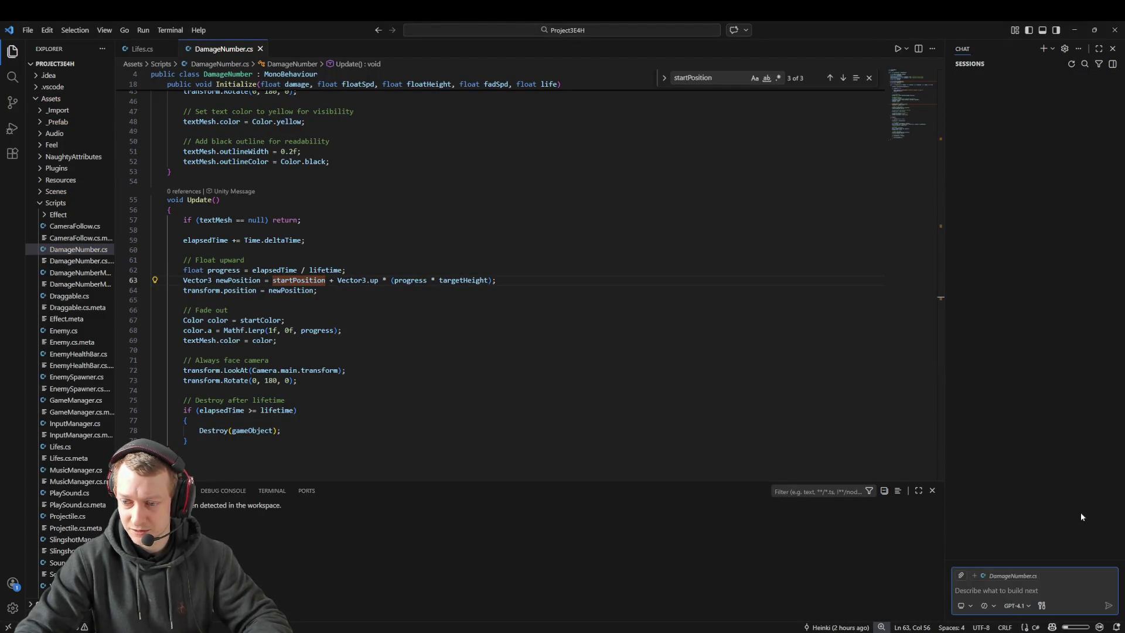
pyautogui.click(1045, 588)
pyautogui.write('We have the fol')
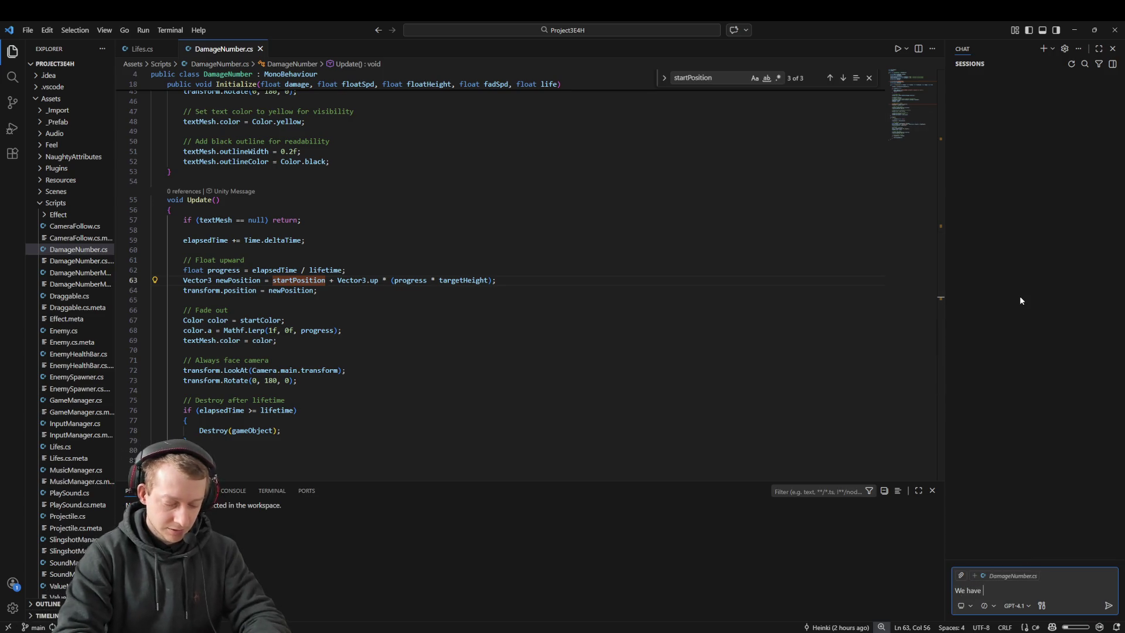
pyautogui.press('BackSpace')
pyautogui.press('BackSpace')
pyautogui.press('BackSpace')
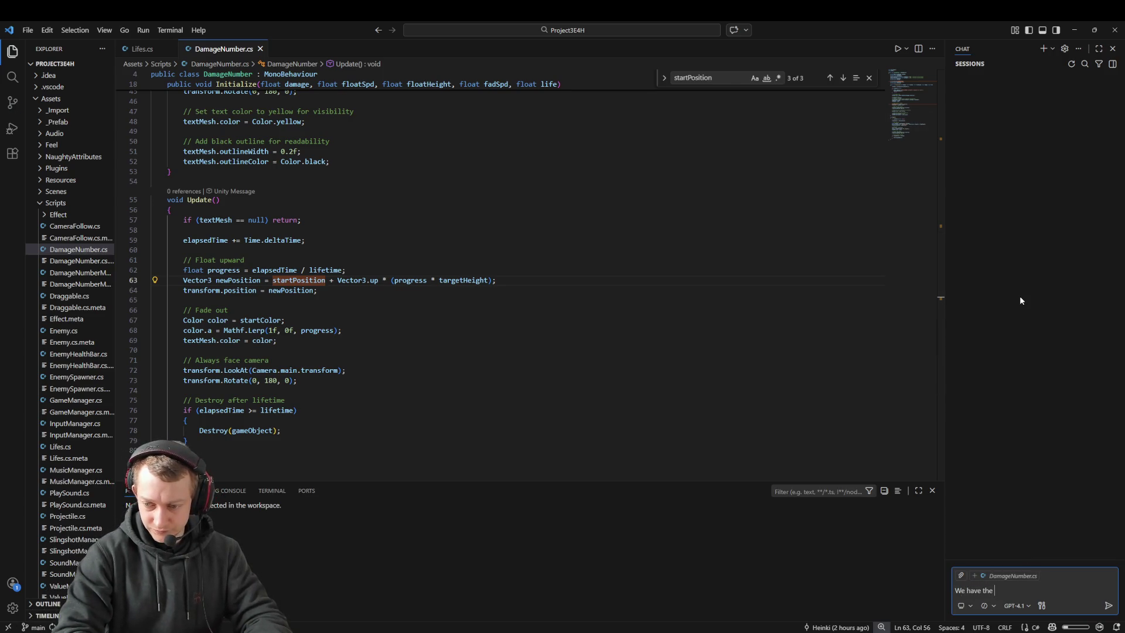
pyautogui.write('following usse.')
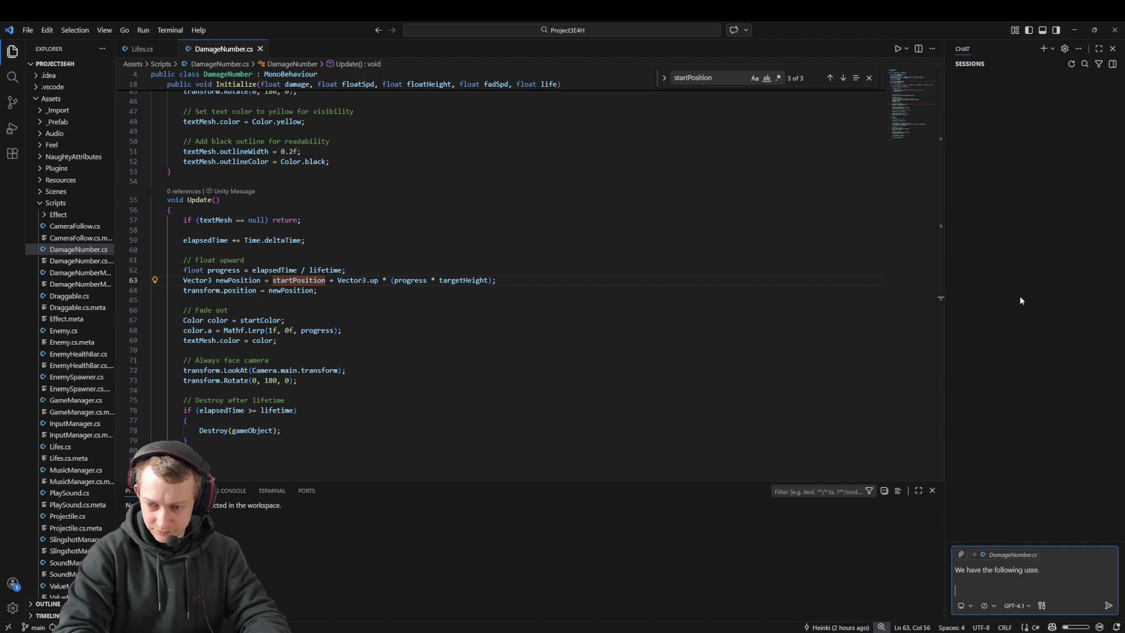
pyautogui.press('BackSpace')
pyautogui.press('BackSpace')
pyautogui.press('BackSpace')
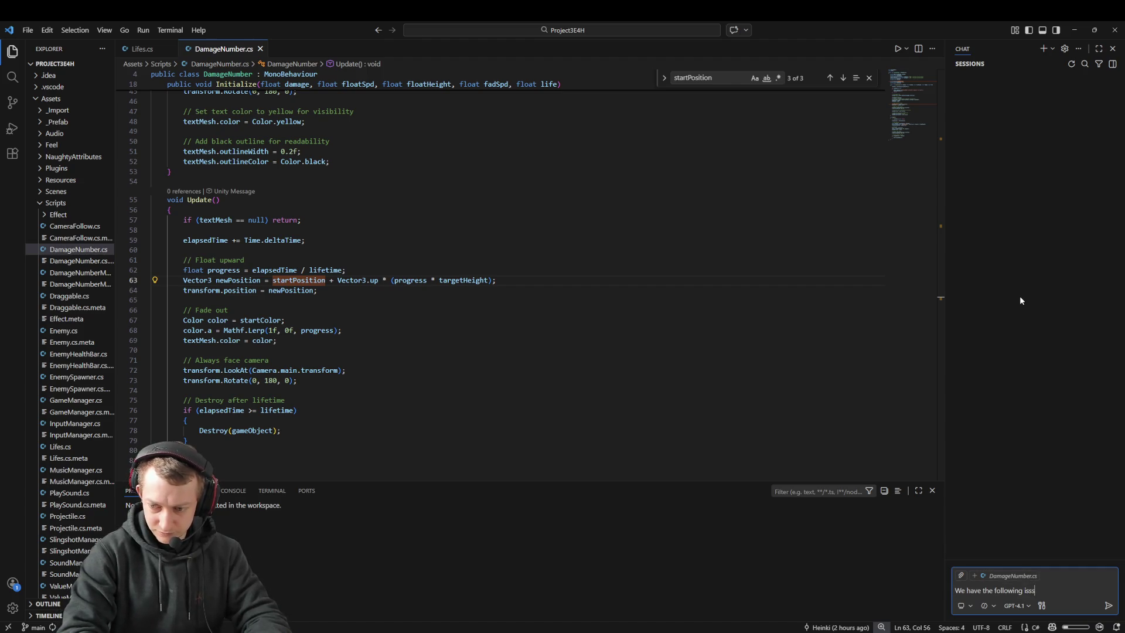
pyautogui.hotkey('shift', 'Return')
pyautogui.hotkey('shift', 'Return')
pyautogui.write('The enemy')
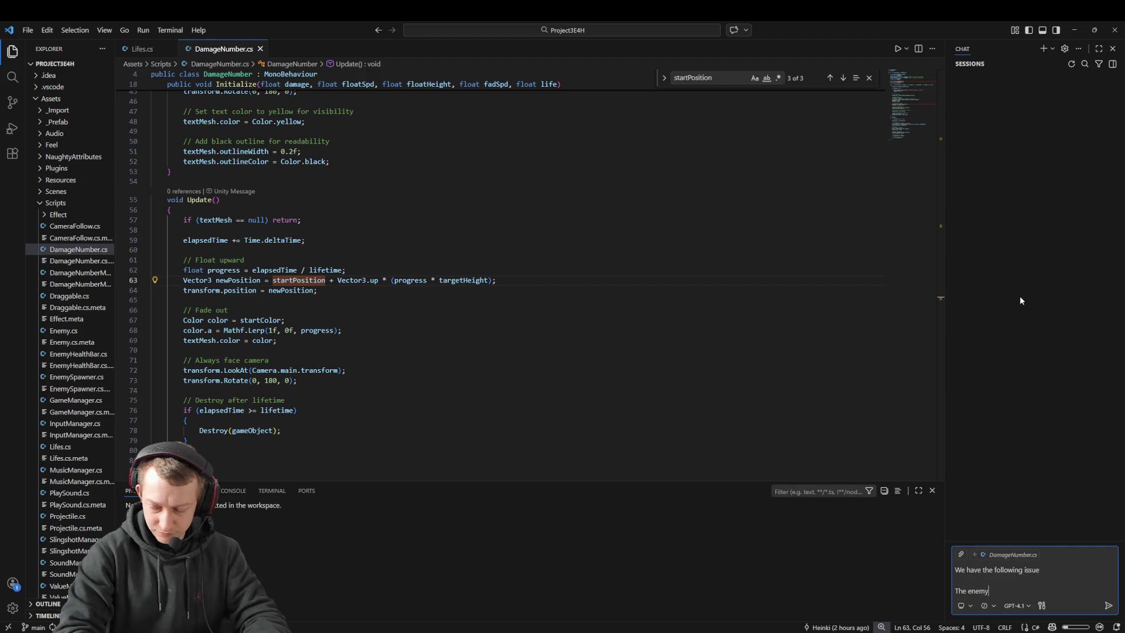
pyautogui.write('s are going for ht')
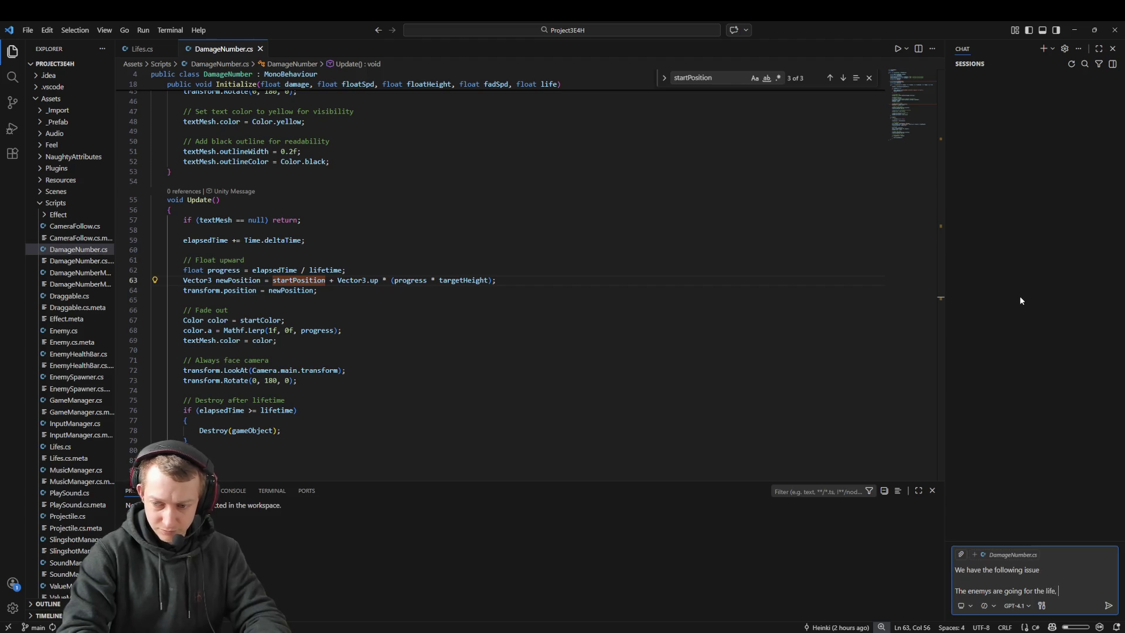
pyautogui.press('BackSpace')
pyautogui.press('BackSpace')
pyautogui.press('BackSpace')
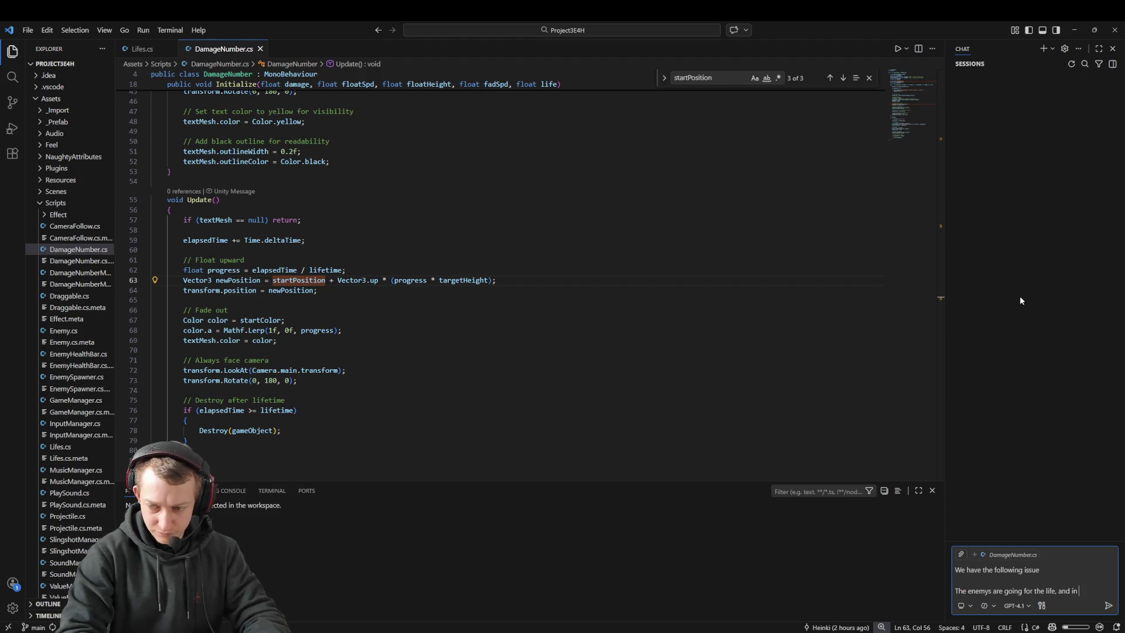
# Explain that slotted dice can wall off enemies and send a request for a code-based fix
pyautogui.write('t could happen that we have')
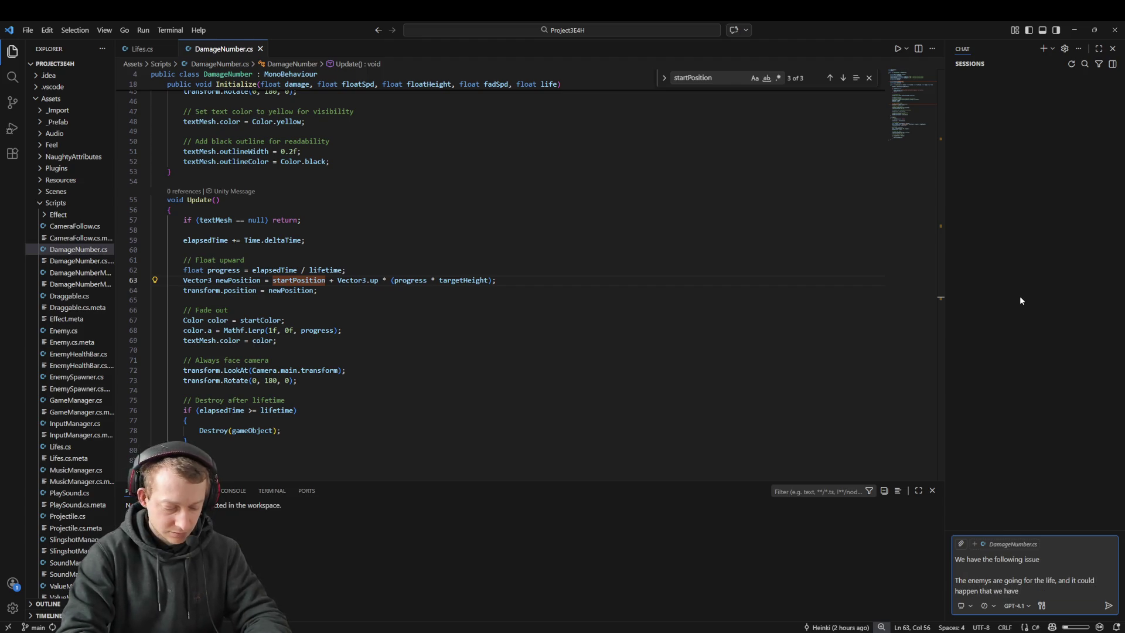
pyautogui.write(' dices in the')
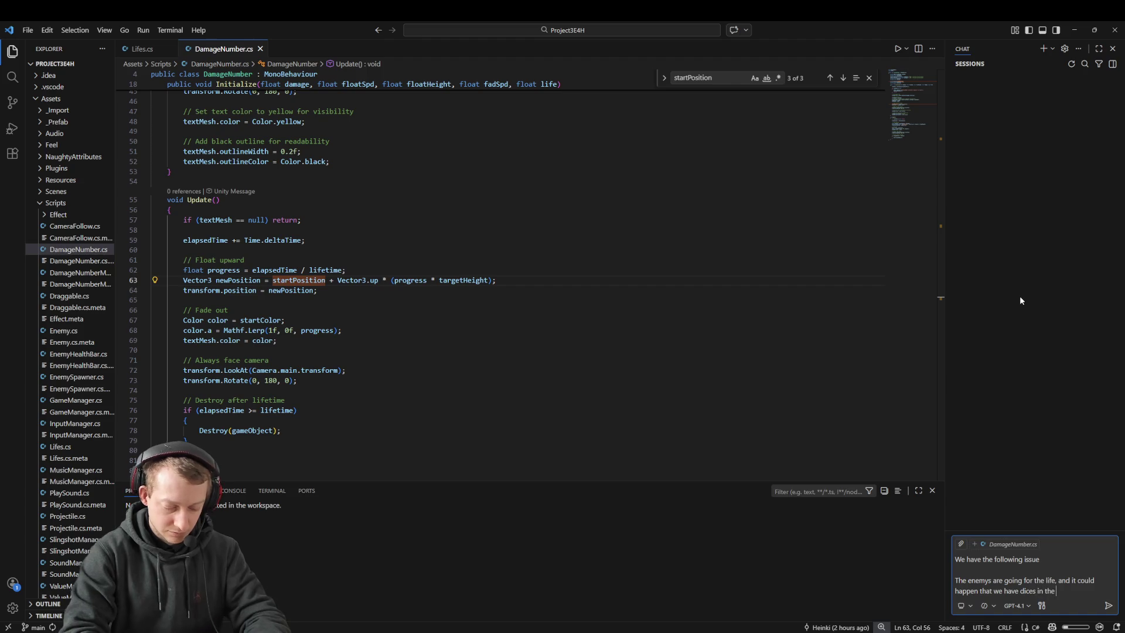
pyautogui.write(' slots which are blocking the path, in that case they should just "walk th')
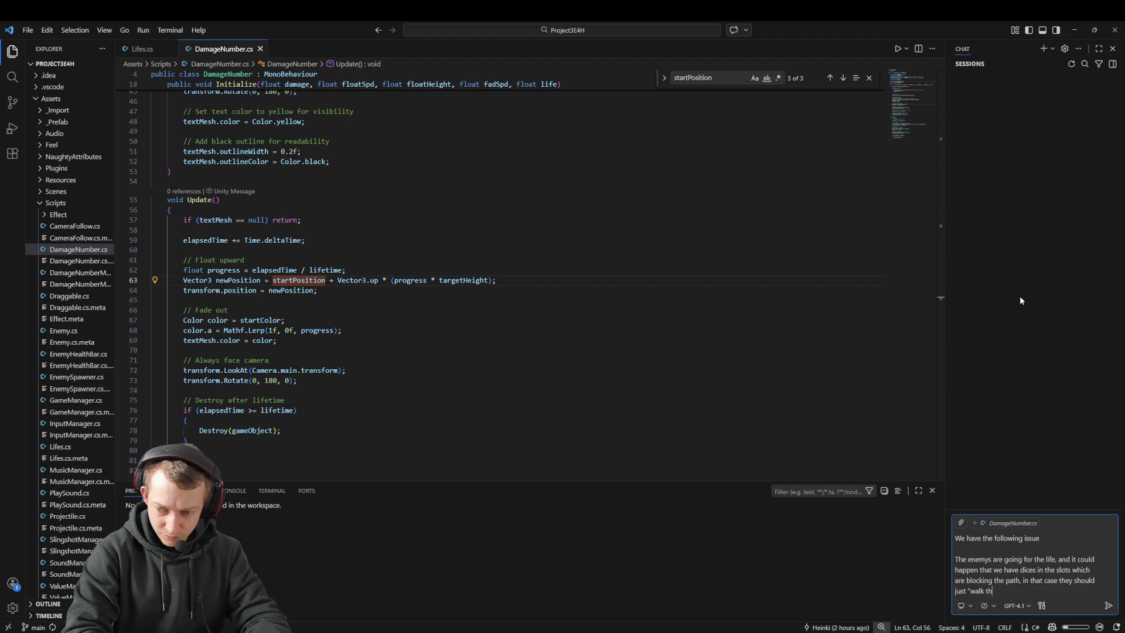
pyautogui.press('BackSpace')
pyautogui.press('BackSpace')
pyautogui.press('BackSpace')
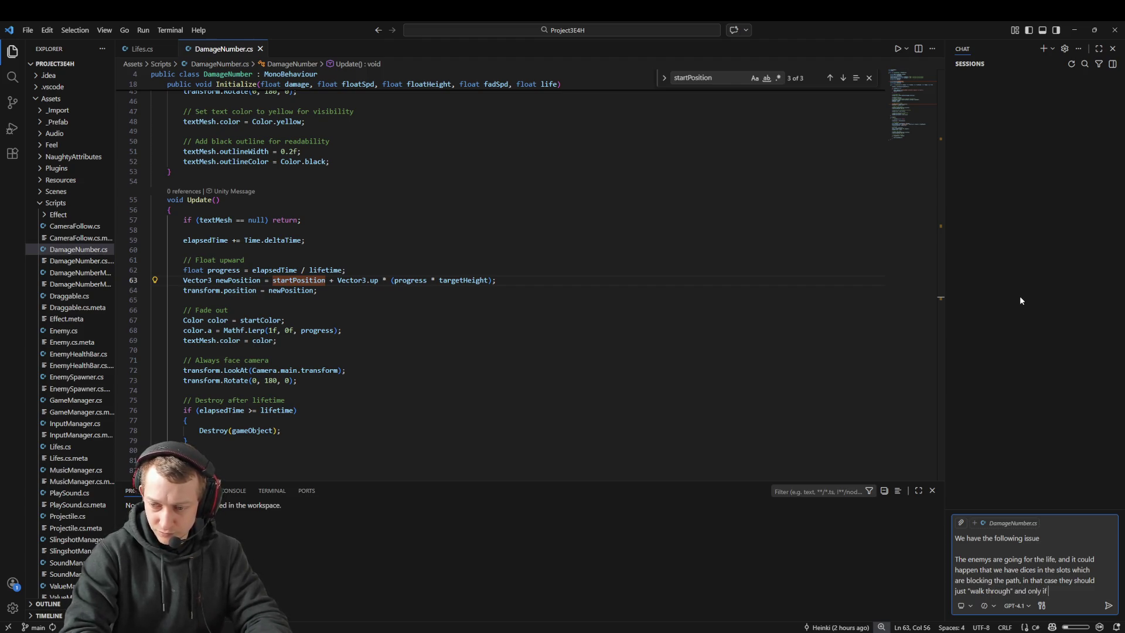
pyautogui.write(' we use the')
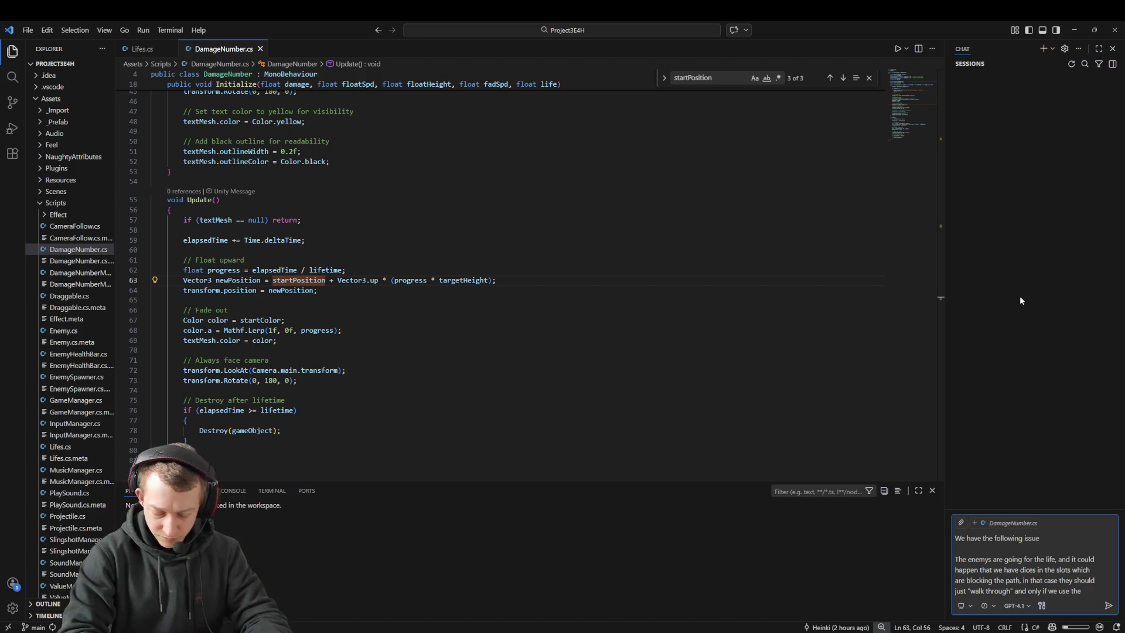
pyautogui.write(' dice they shoul')
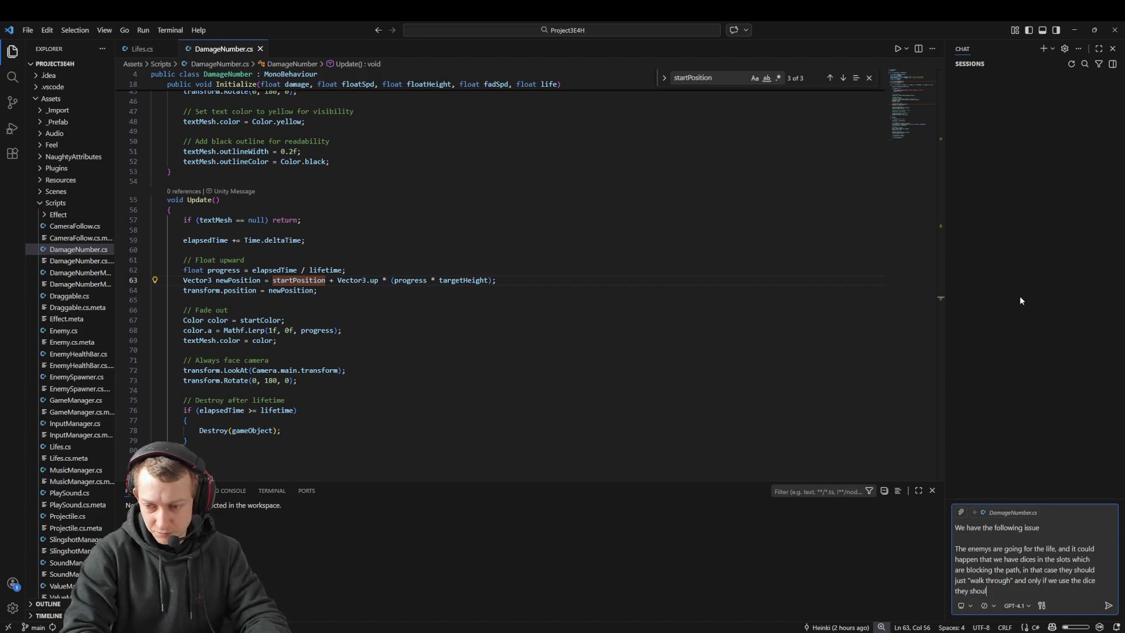
pyautogui.write('d be activated')
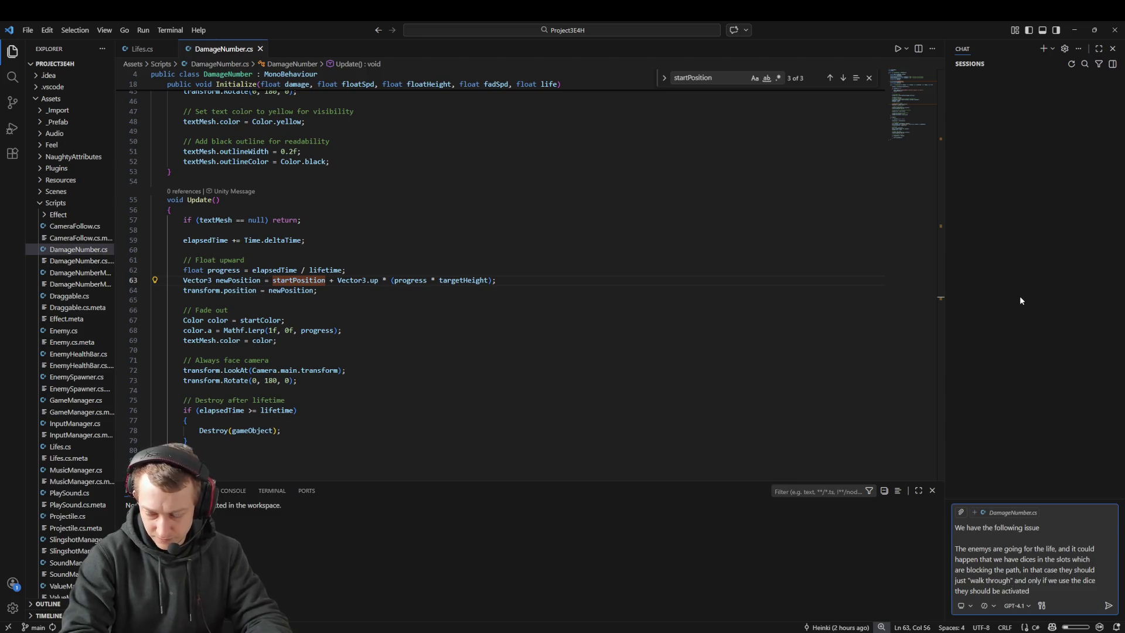
pyautogui.write('. right now if we put th')
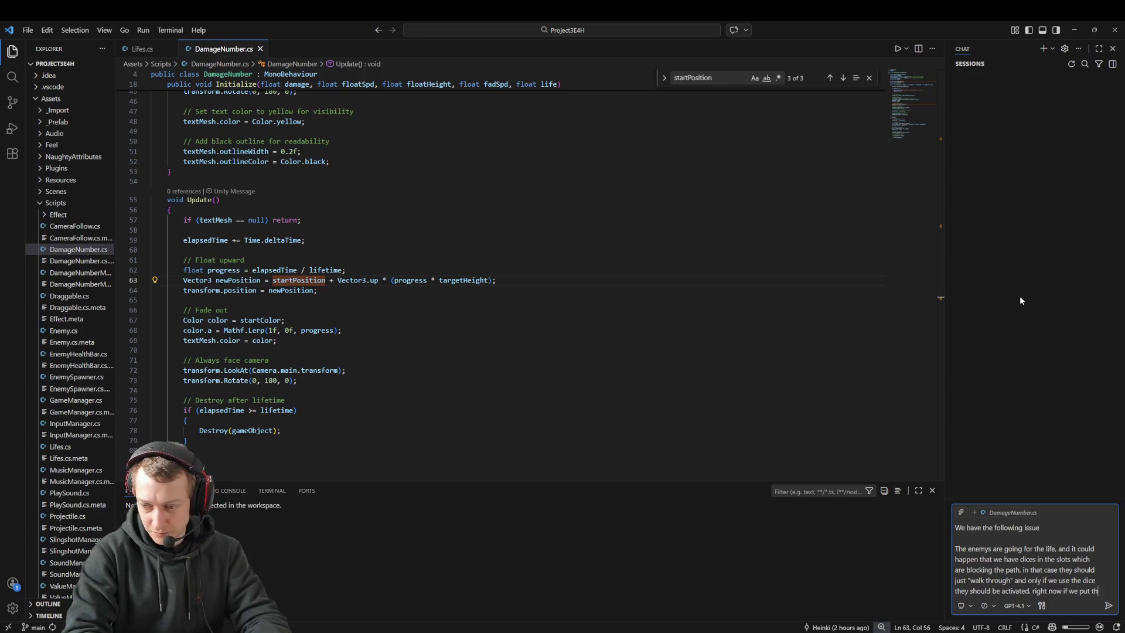
pyautogui.write('em in the slot they work')
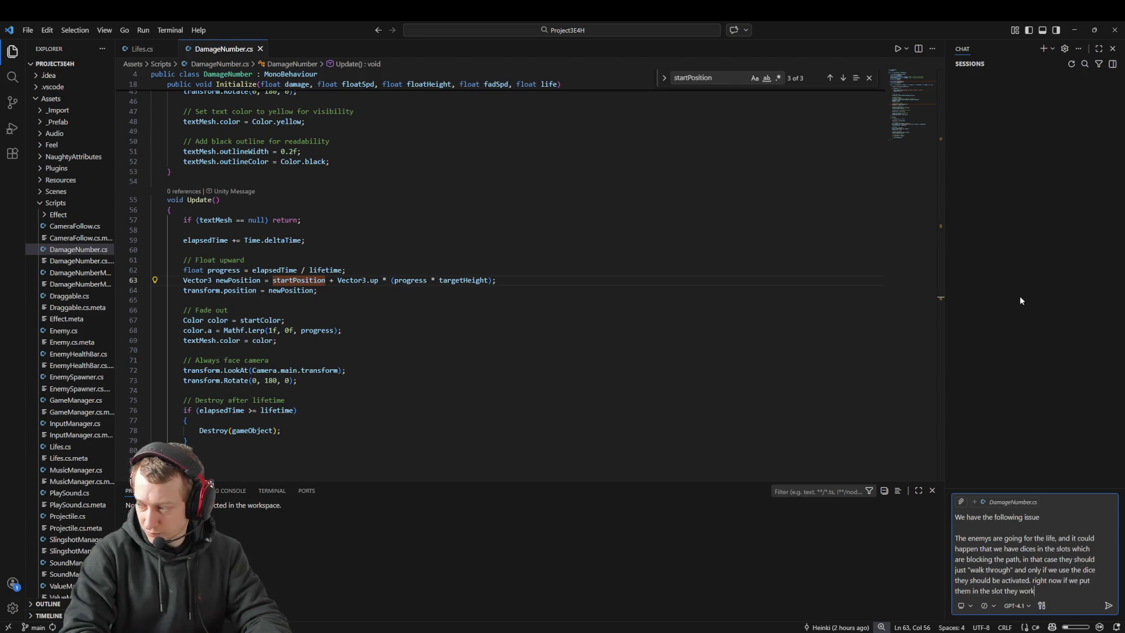
pyautogui.write(' a de')
pyautogui.hotkey('ctrl', 'BackSpace')
pyautogui.write('de')
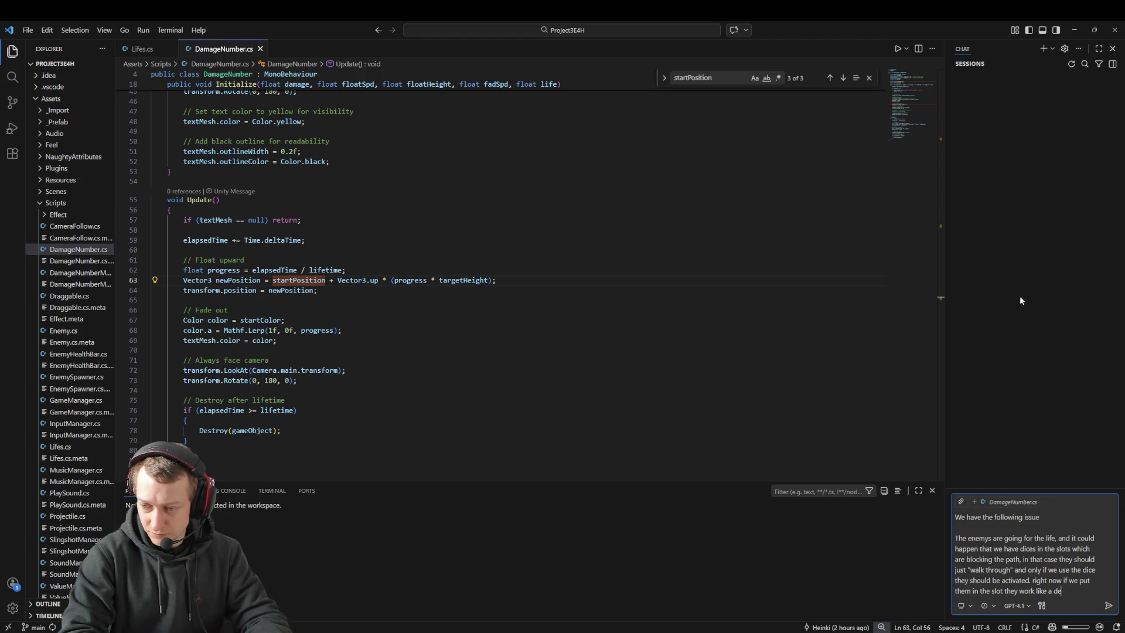
pyautogui.write('fense and that is not ok s')
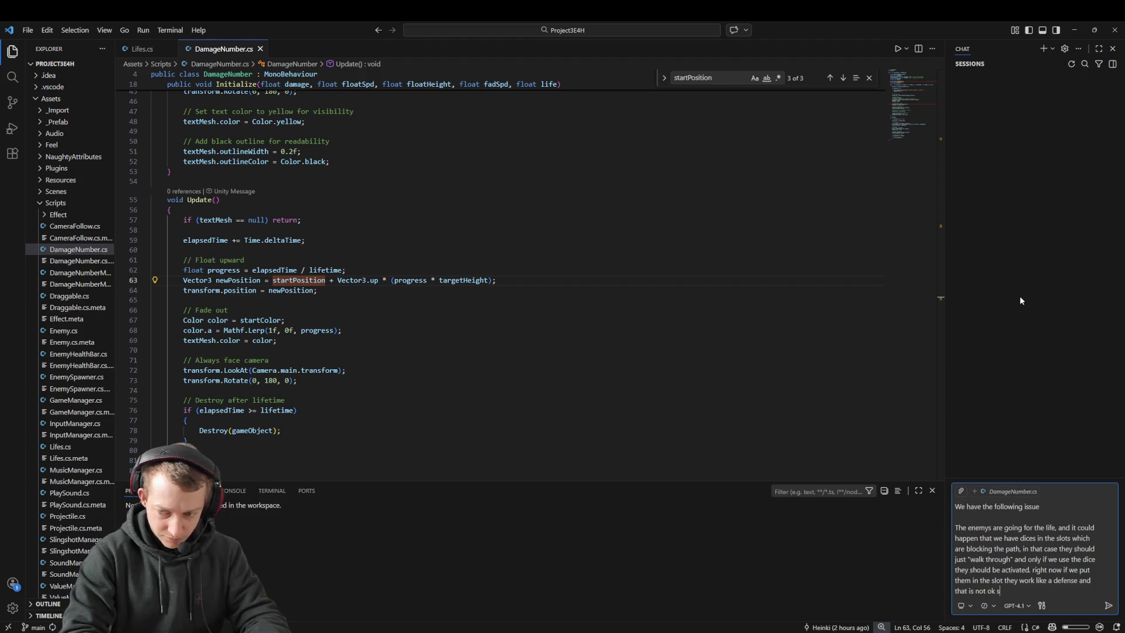
pyautogui.press('BackSpace')
pyautogui.write('otherwise the user can j')
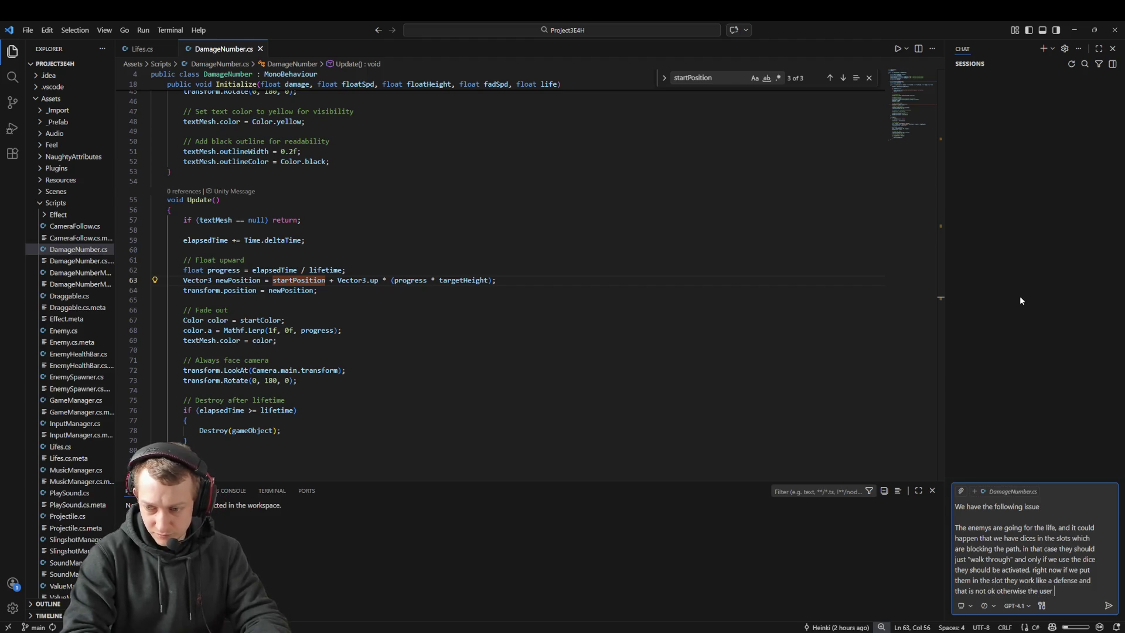
pyautogui.write('ust block the ')
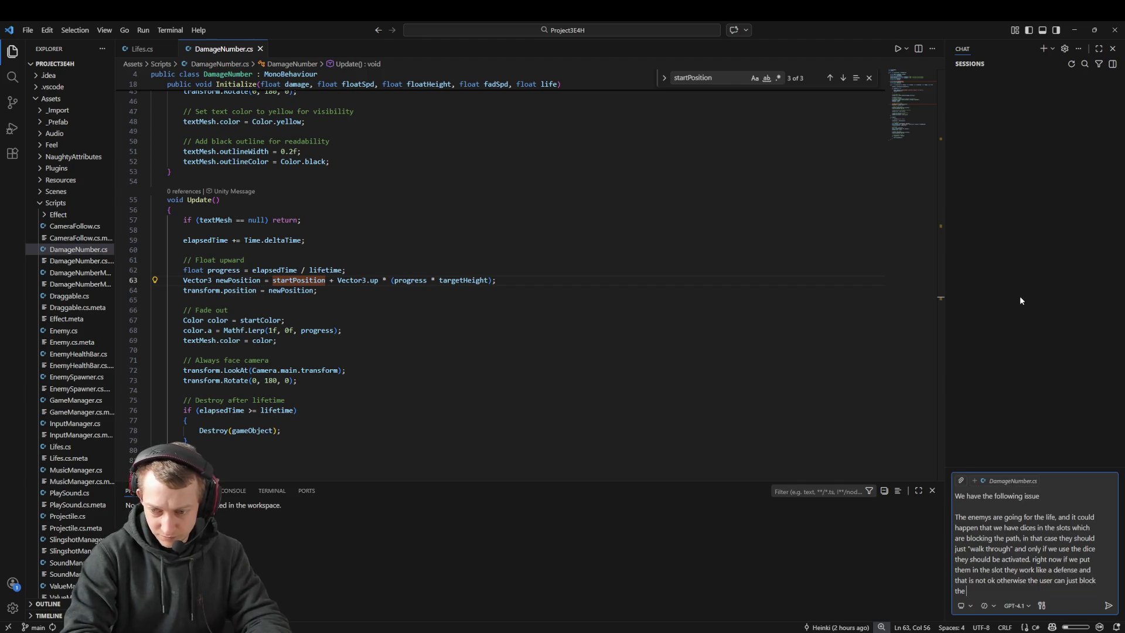
pyautogui.write('enemys with having a wall of dice.')
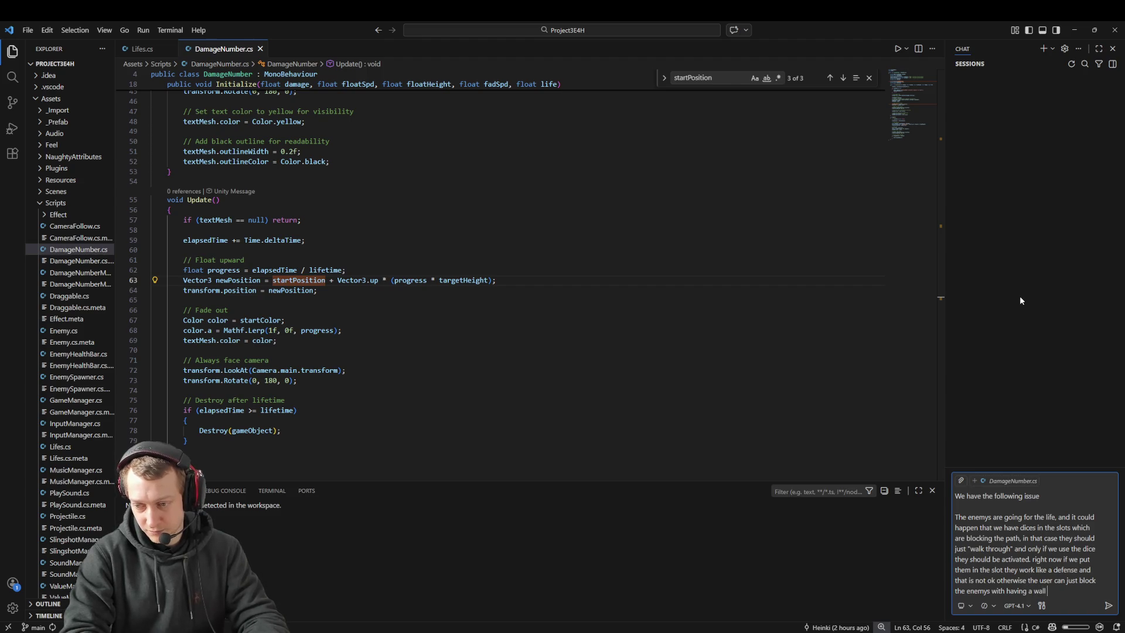
pyautogui.hotkey('shift', 'Return')
pyautogui.hotkey('shift', 'Return')
pyautogui.write('How can')
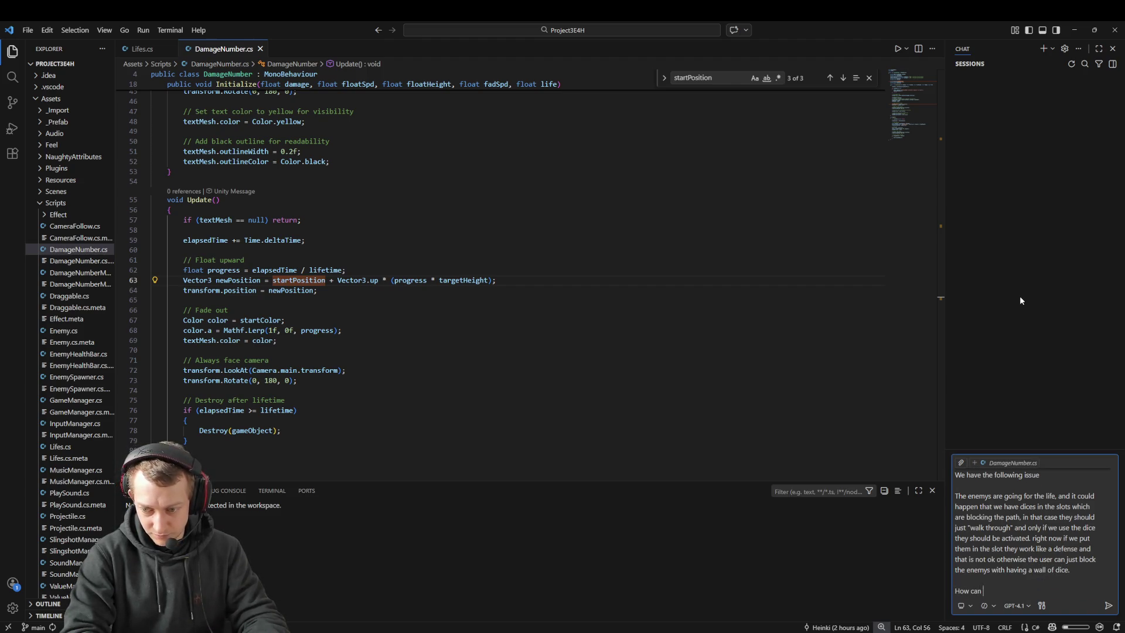
pyautogui.write(' we fix this? Take a look in the code and give me a suggestion!')
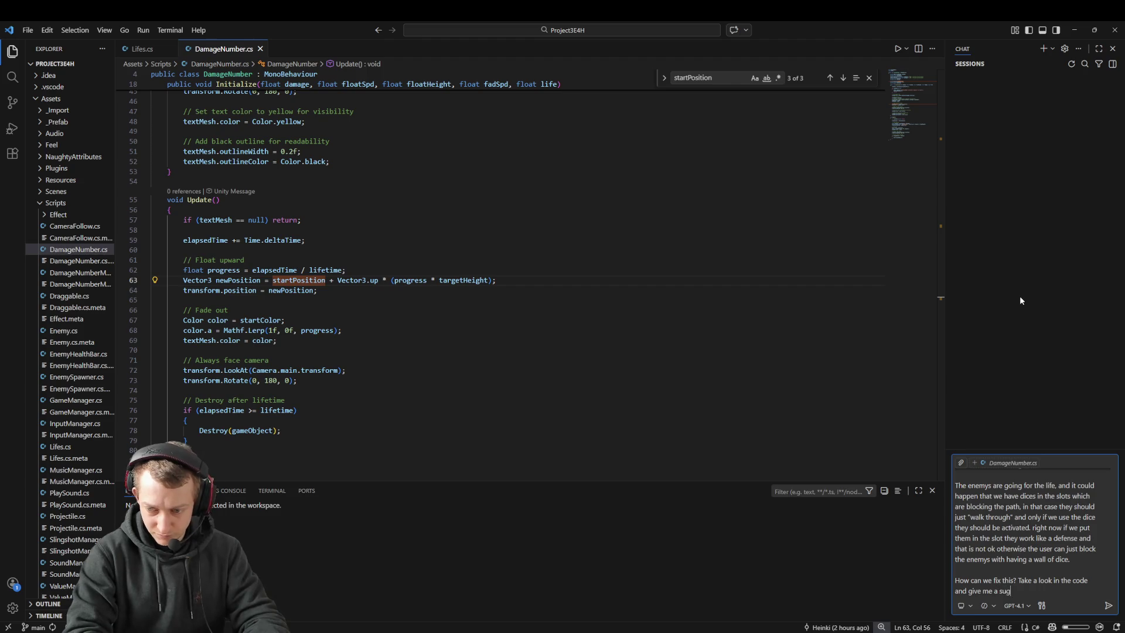
pyautogui.press('Return')
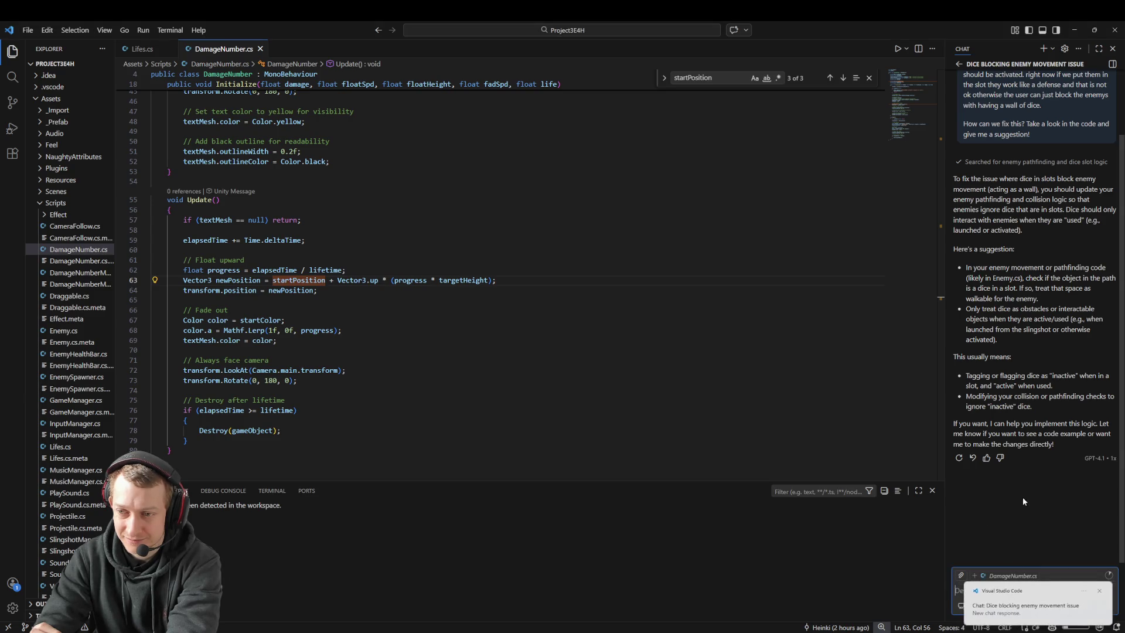
# Dismiss the response notification while the assistant's suggestion for slotted dice completes
pyautogui.click(1017, 513)
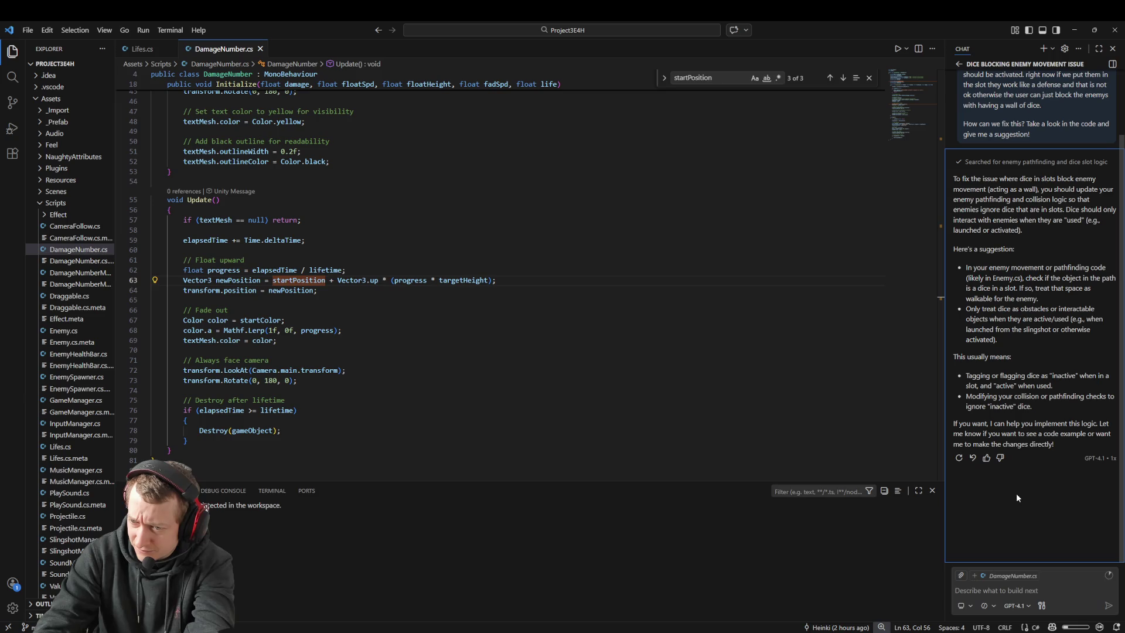
# Ask the assistant to 'make the changes directly' and widen the Explorer sidebar while it edits
pyautogui.click(1036, 590)
pyautogui.write('make the')
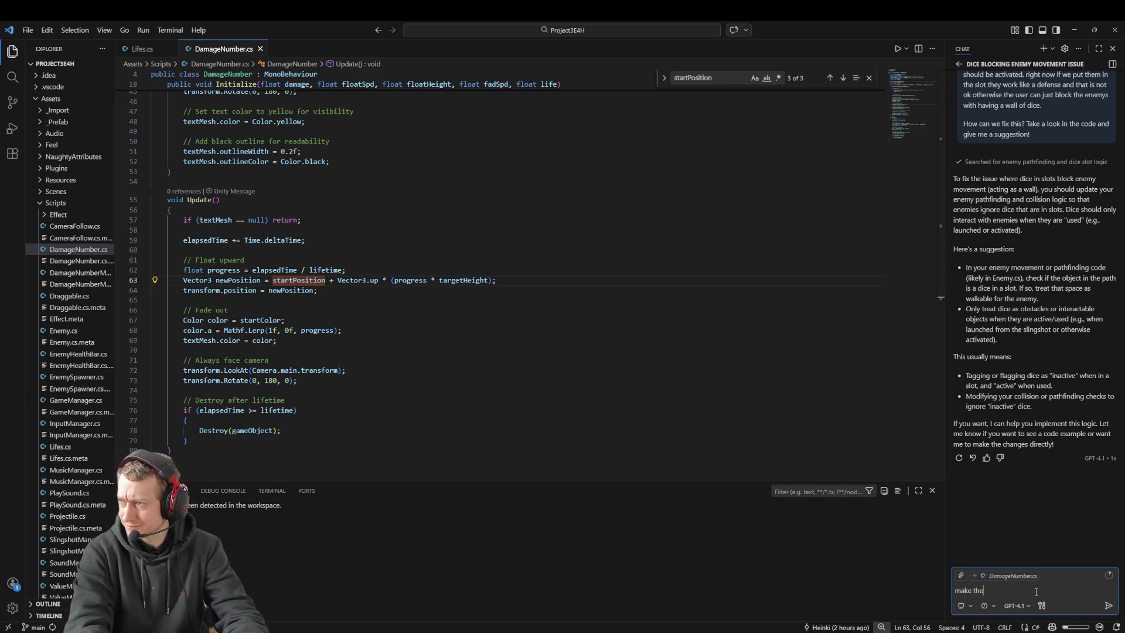
pyautogui.write(' changes directly')
pyautogui.press('Return')
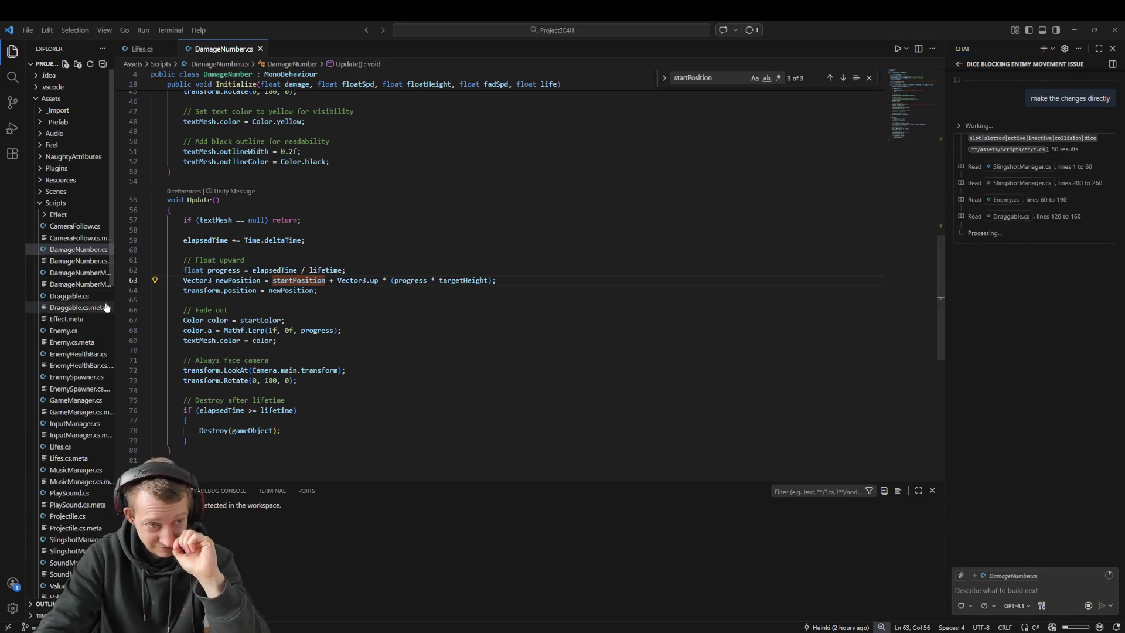
pyautogui.moveTo(116, 305); pyautogui.dragTo(150, 305)
pyautogui.click(1004, 358)
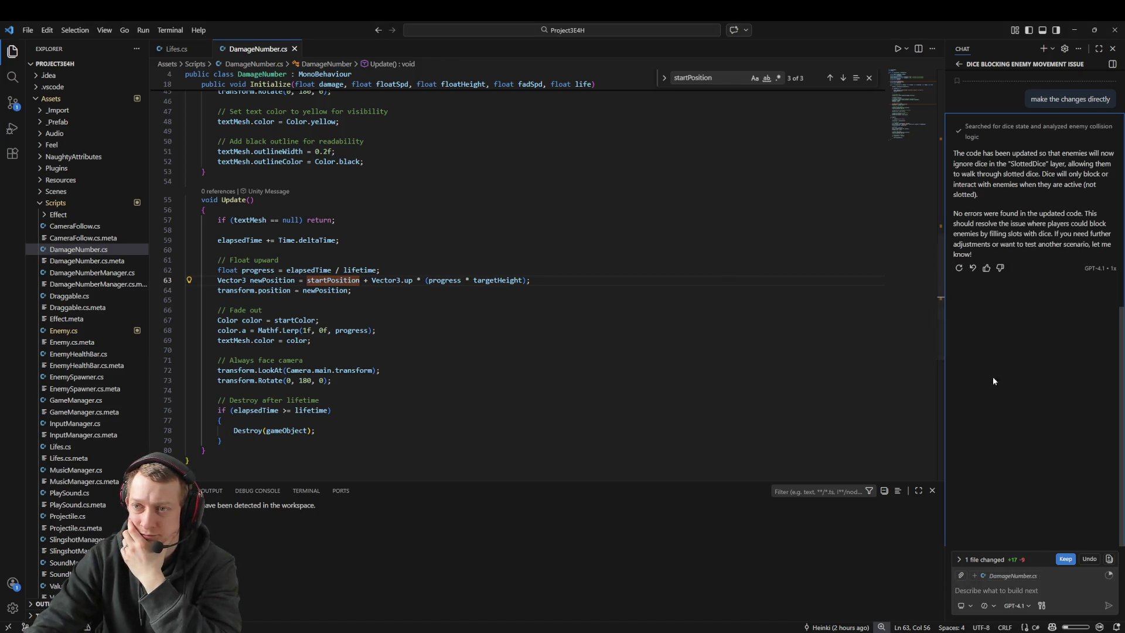
# Open the Enemy.cs diff from the changed-files list, scroll through it, and return to Unity
pyautogui.click(963, 562)
pyautogui.click(967, 560)
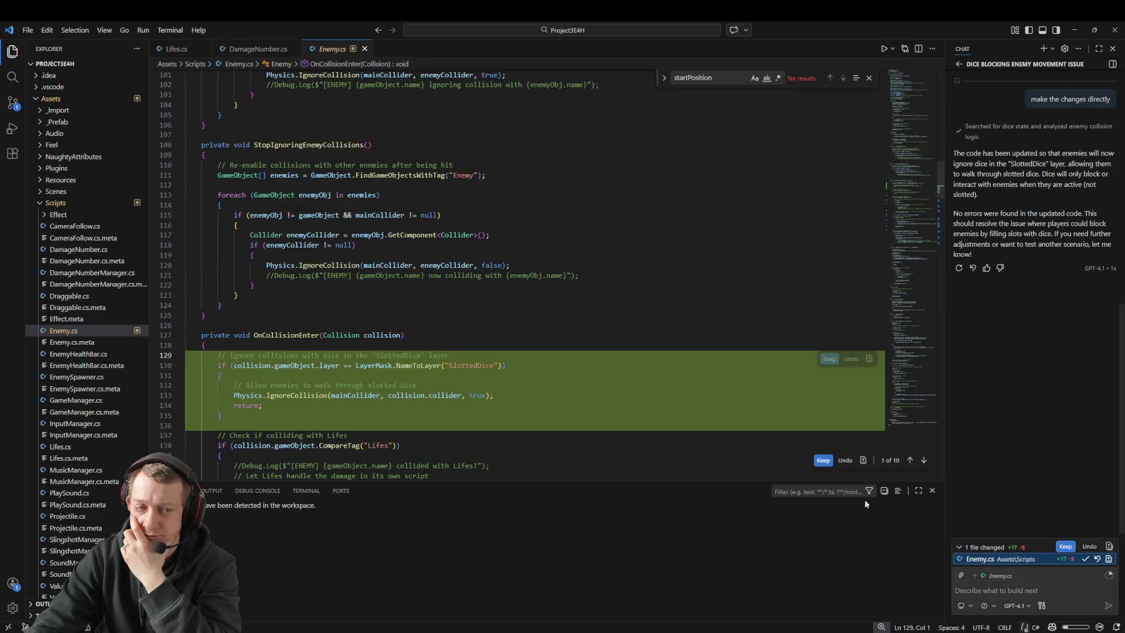
pyautogui.scroll(-5, 428, 294)
pyautogui.scroll(4, 256, 232)
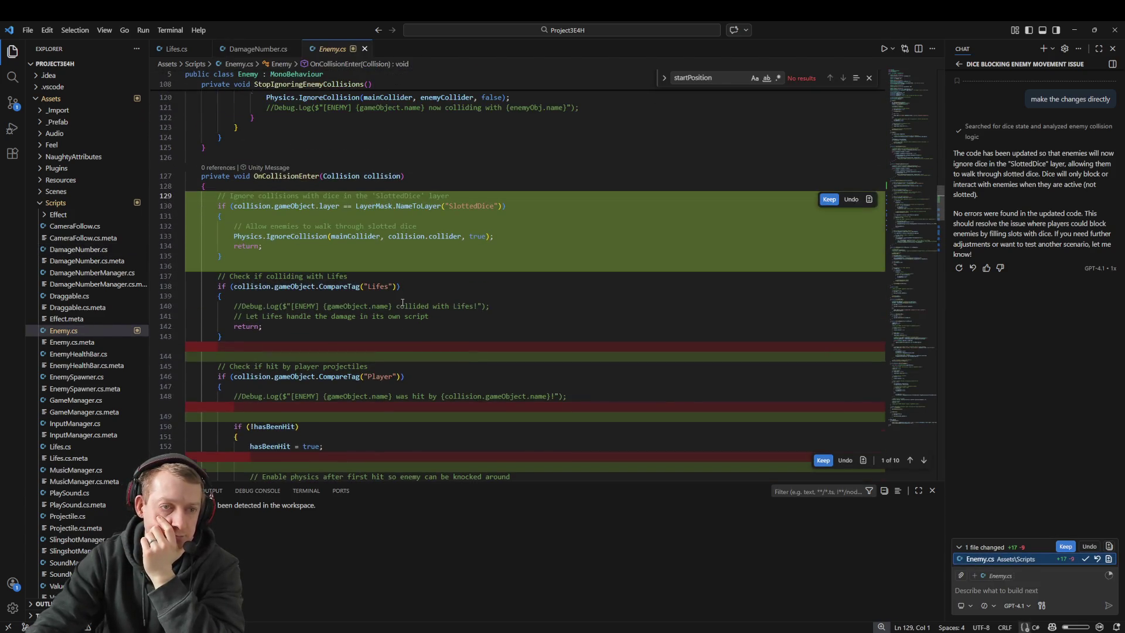
pyautogui.scroll(-15, 419, 266)
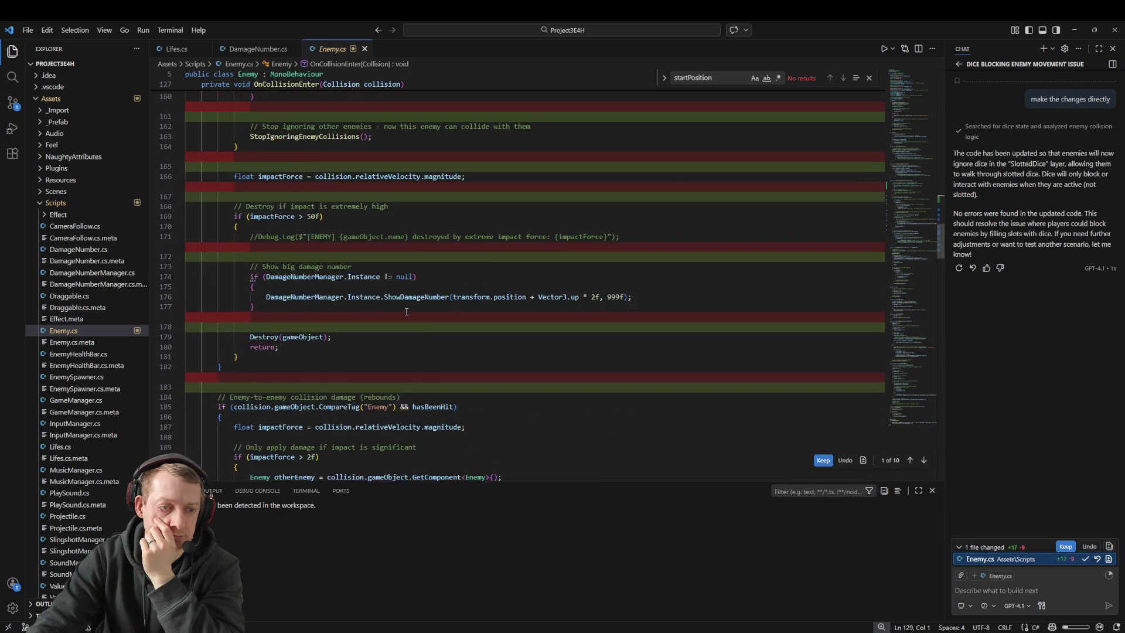
pyautogui.hotkey('alt', 'Tab')
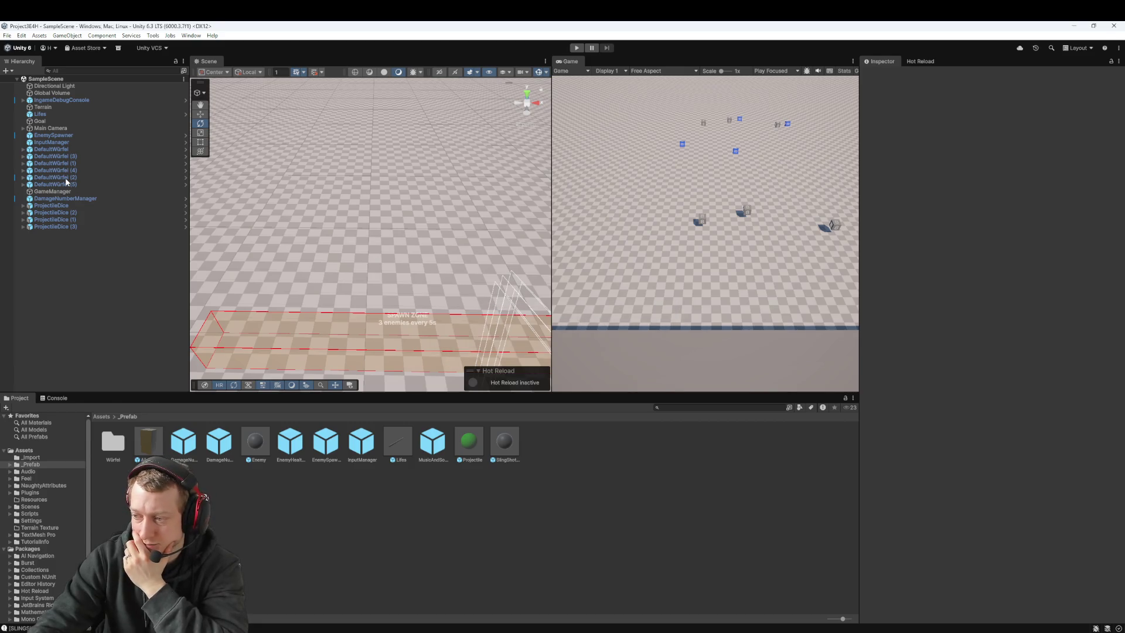
# Set DefaultWürfel (1) to SlottedDice, cancel the child-layer prompt, and open the Würfel folder
pyautogui.click(125, 163)
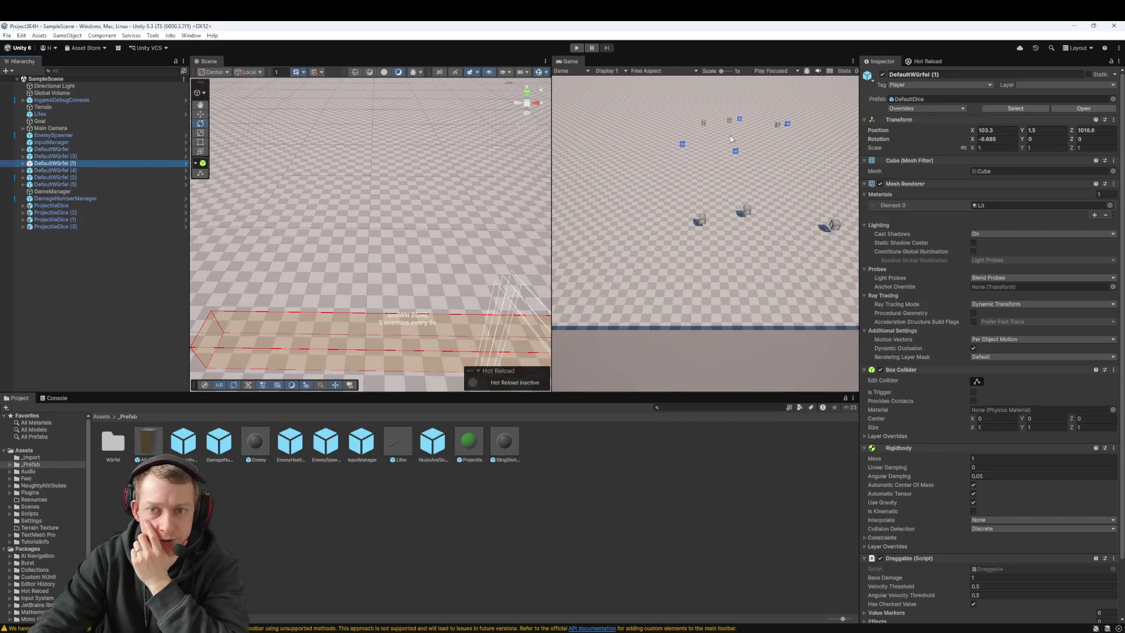
pyautogui.click(1026, 85)
pyautogui.click(1053, 143)
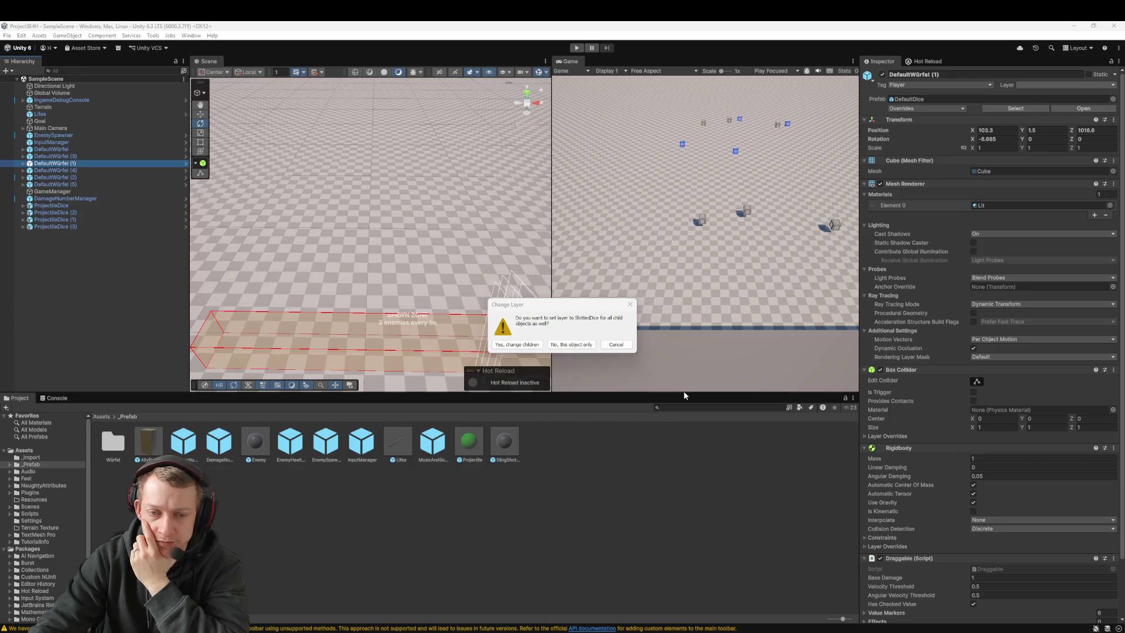
pyautogui.press('Escape')
pyautogui.doubleClick(113, 441)
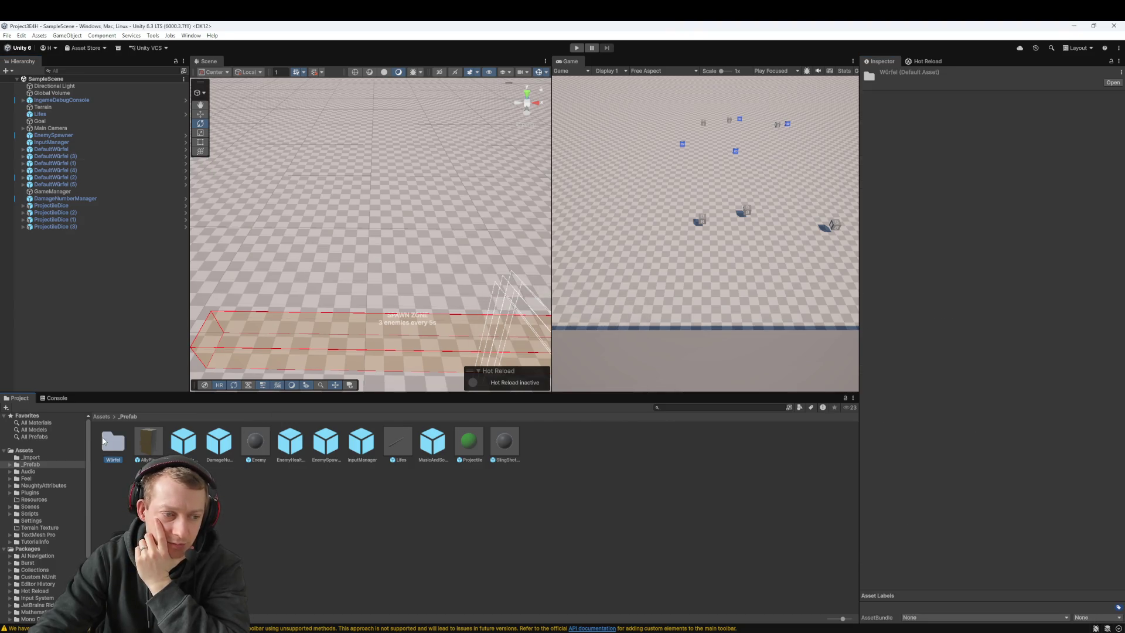
# Try giving DefaultDice the SlottedDice layer, cancel, then briefly inspect the prefab and its Slot1
pyautogui.click(149, 442)
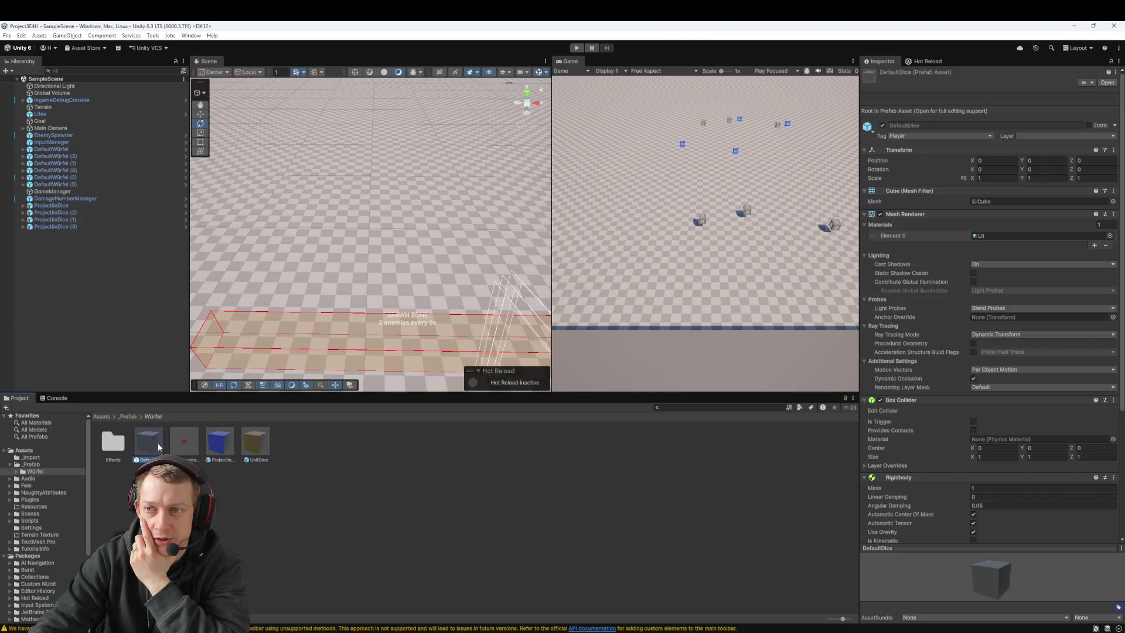
pyautogui.click(1049, 136)
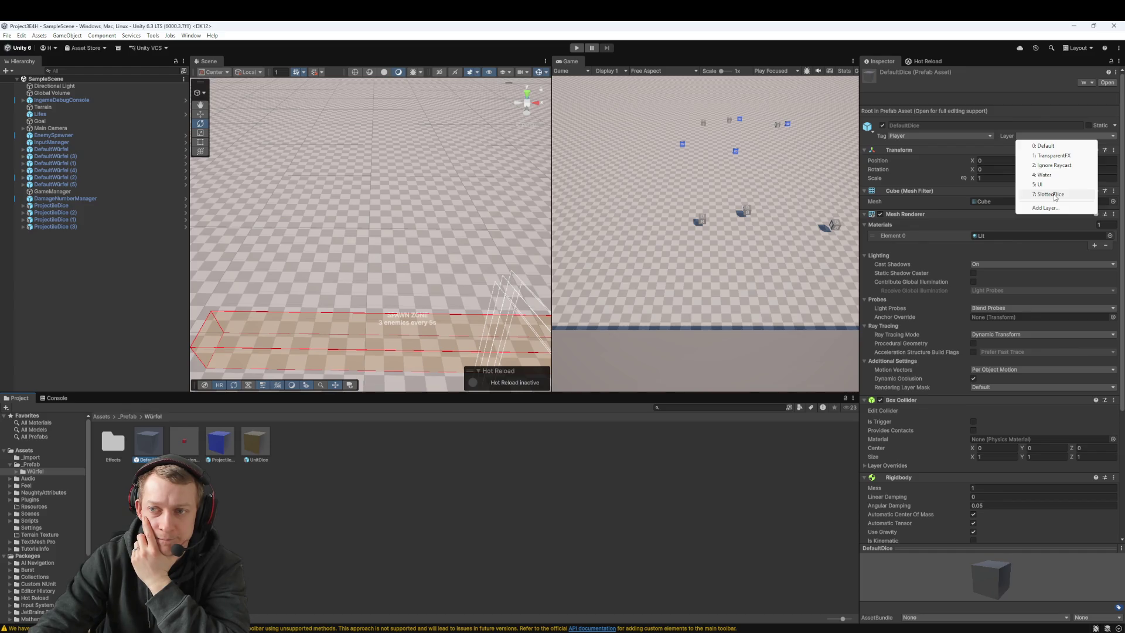
pyautogui.click(1050, 194)
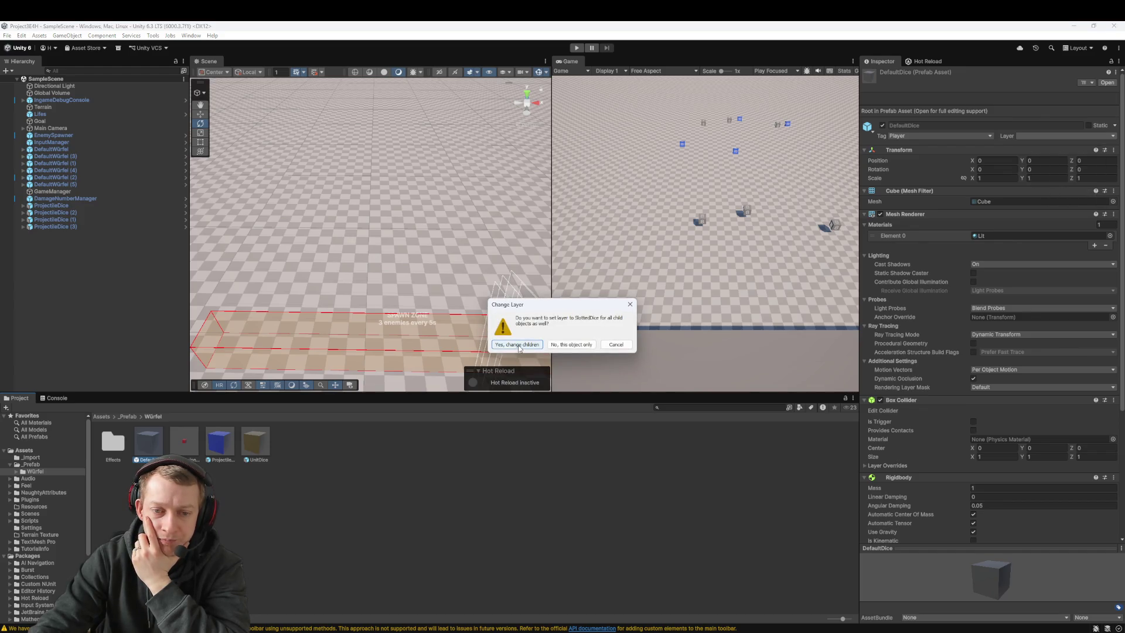
pyautogui.click(615, 345)
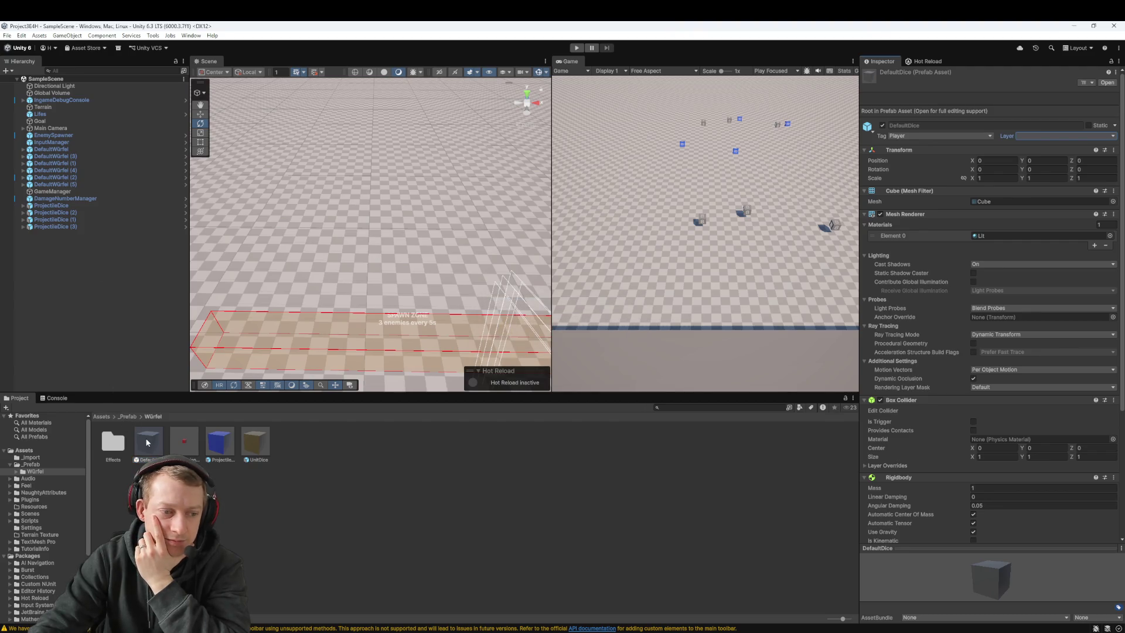
pyautogui.doubleClick(67, 184)
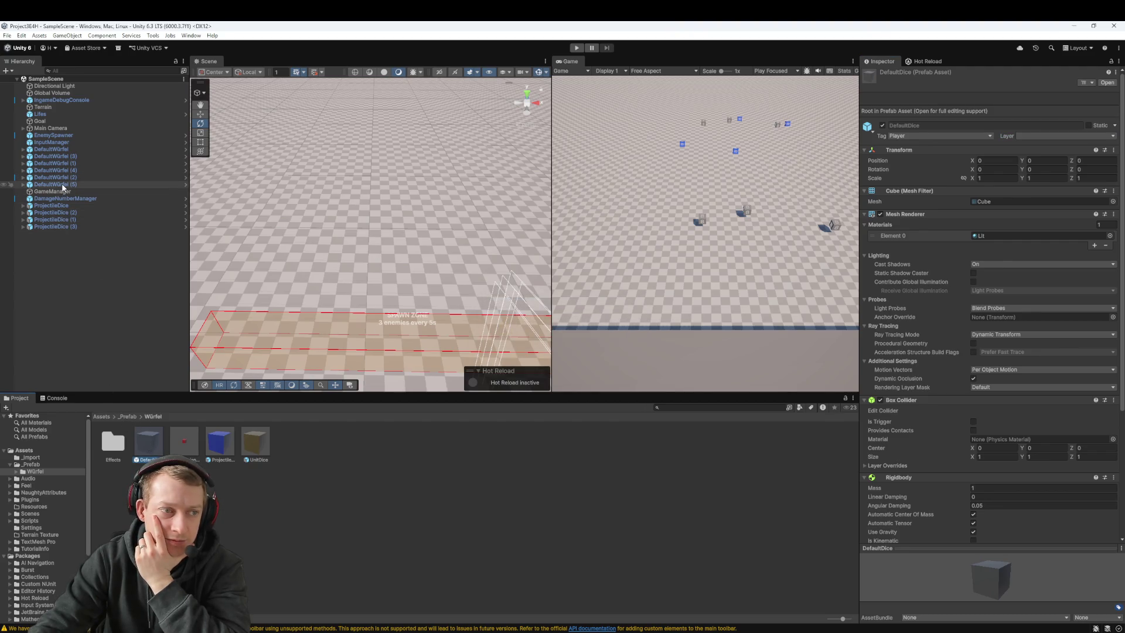
pyautogui.click(186, 185)
pyautogui.click(63, 97)
pyautogui.click(16, 88)
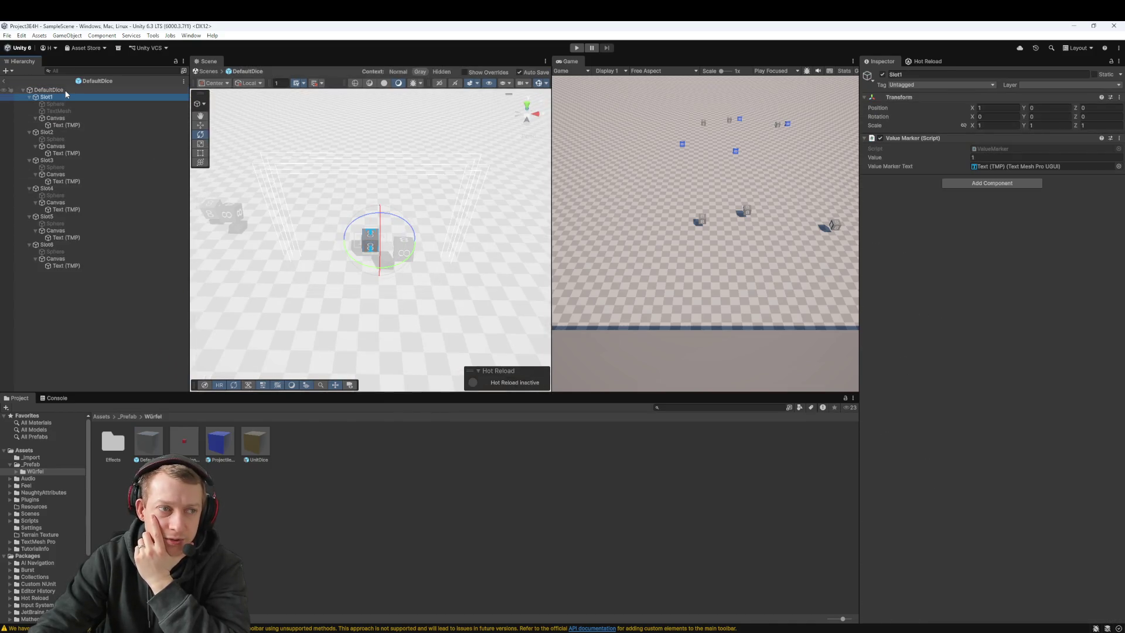
pyautogui.click(5, 82)
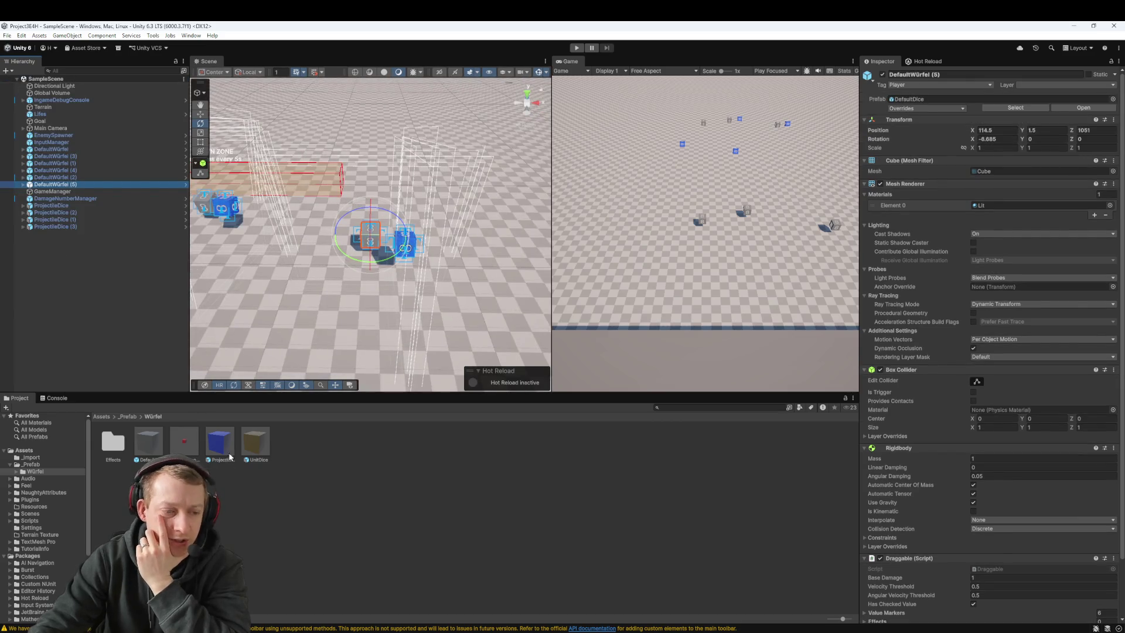
# In Prefab Mode, put the DefaultDice root on the SlottedDice layer and confirm the change
pyautogui.doubleClick(151, 442)
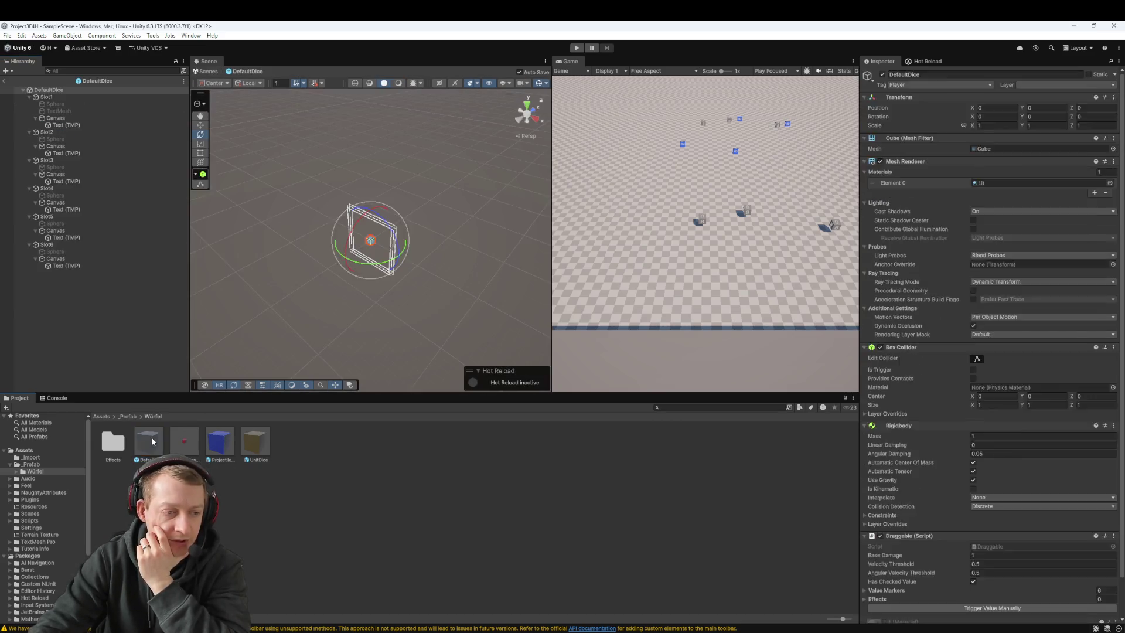
pyautogui.click(1049, 136)
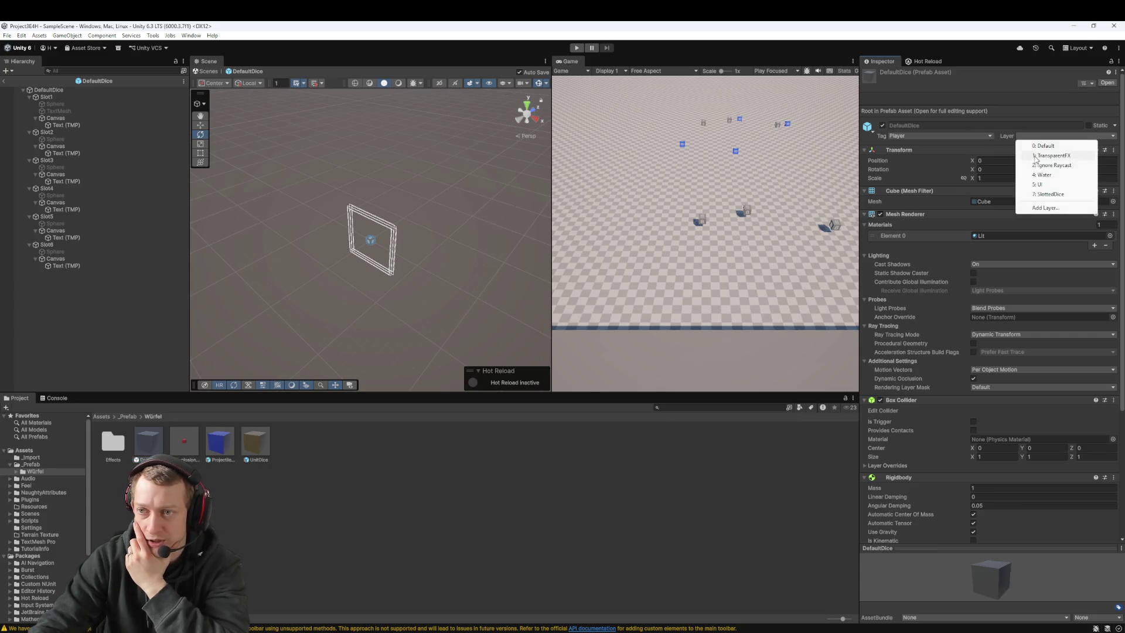
pyautogui.click(1051, 194)
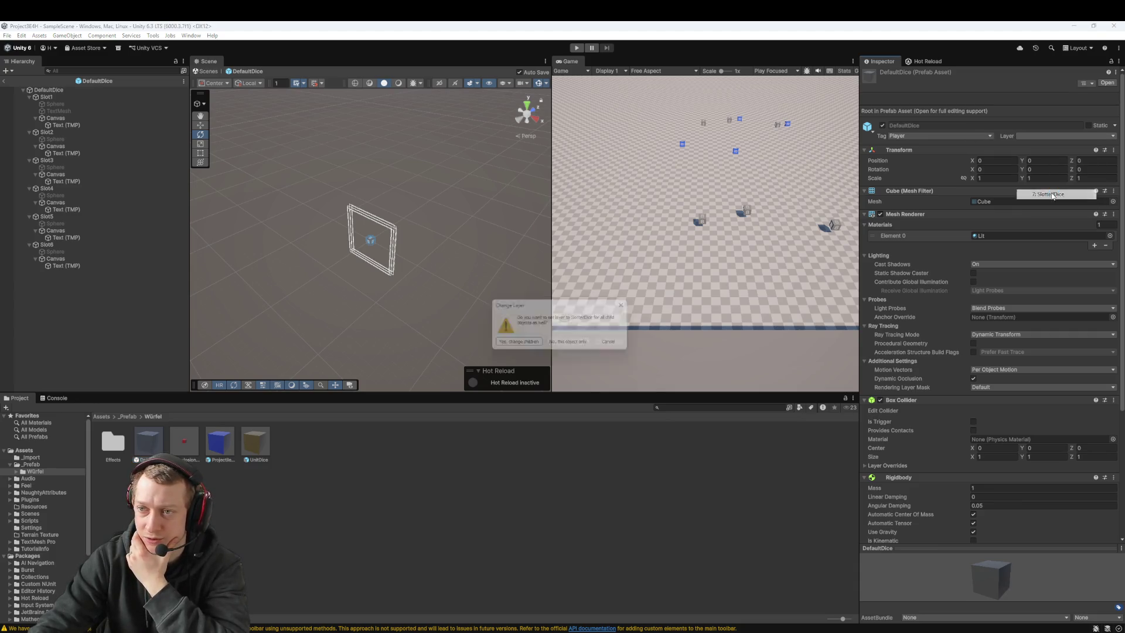
pyautogui.click(525, 345)
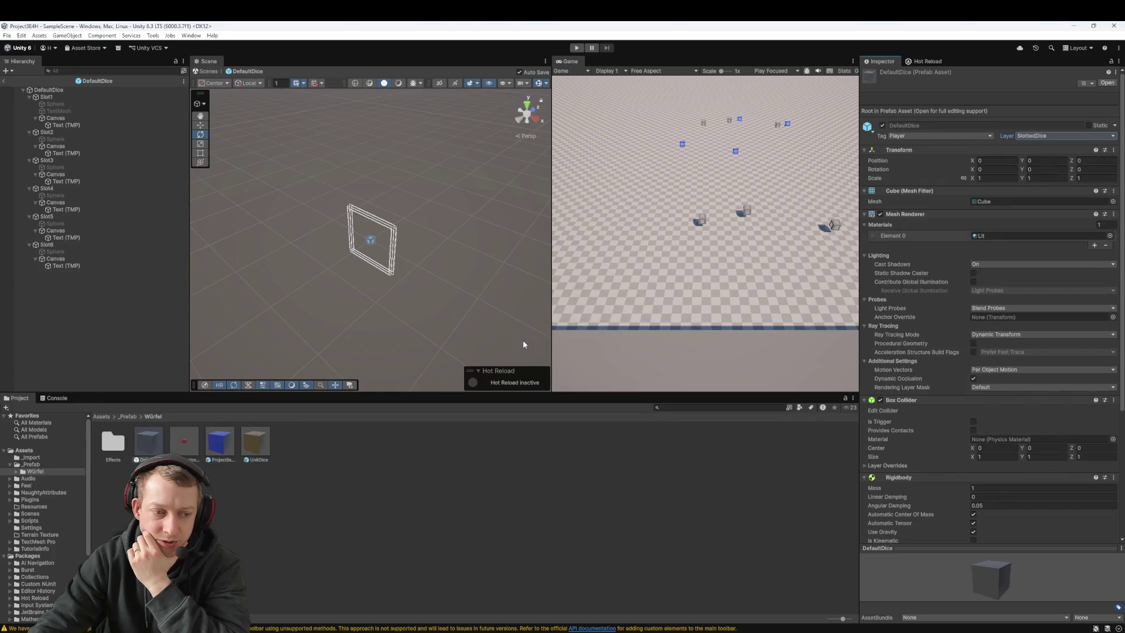
# Open the ExplosionDice, ProjectileDice, UnitDice and DefaultDice prefabs, then start a playtest
pyautogui.doubleClick(197, 442)
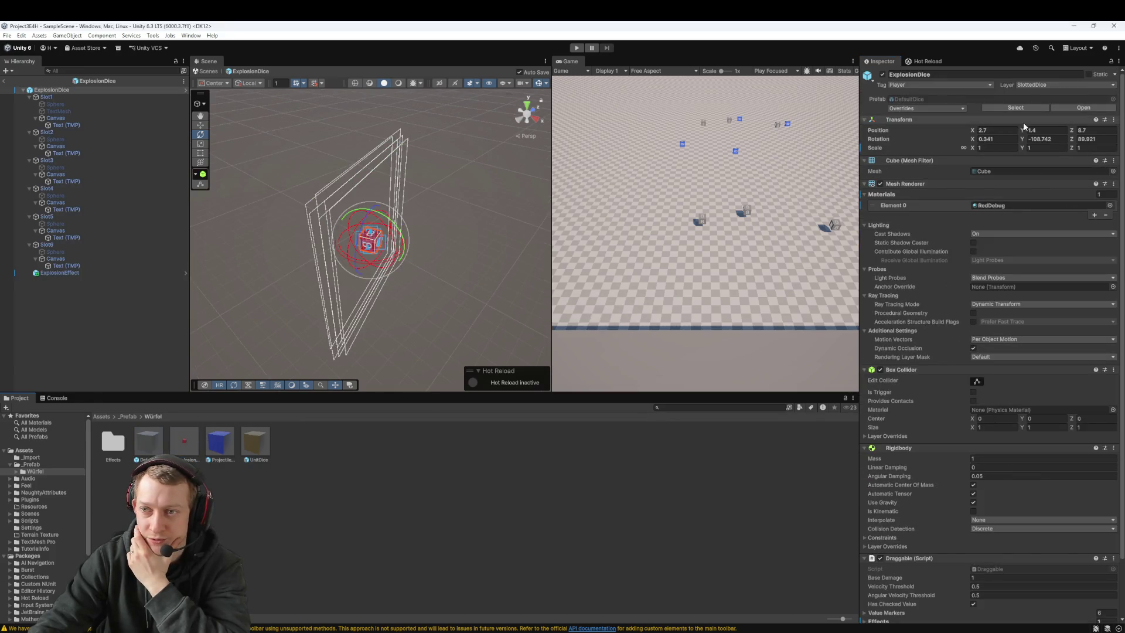
pyautogui.doubleClick(221, 442)
pyautogui.doubleClick(246, 442)
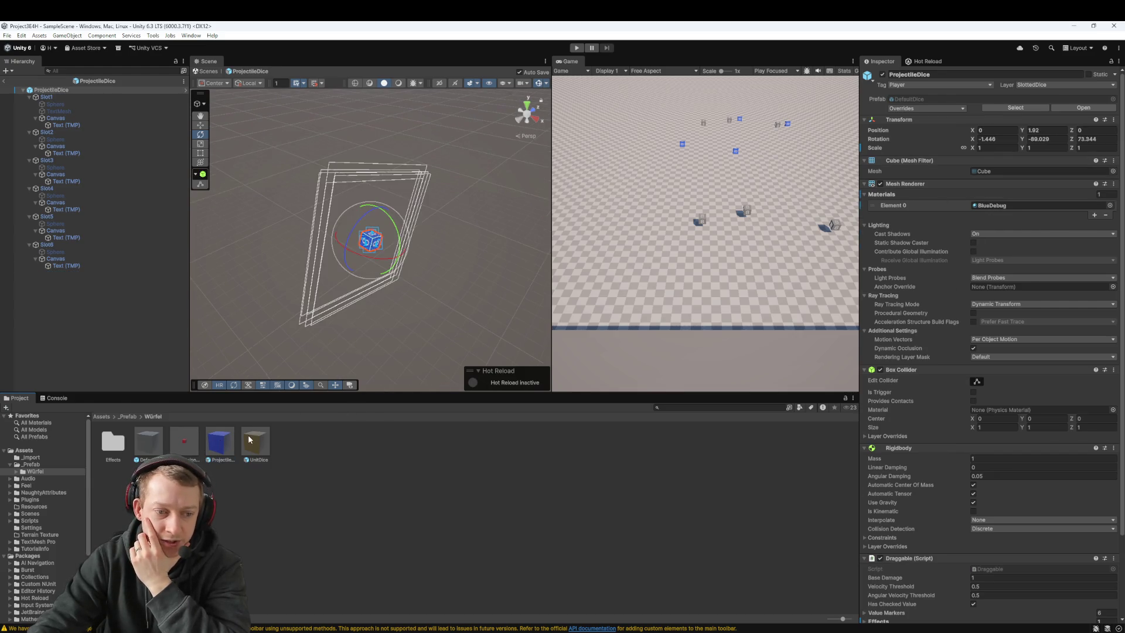
pyautogui.doubleClick(147, 444)
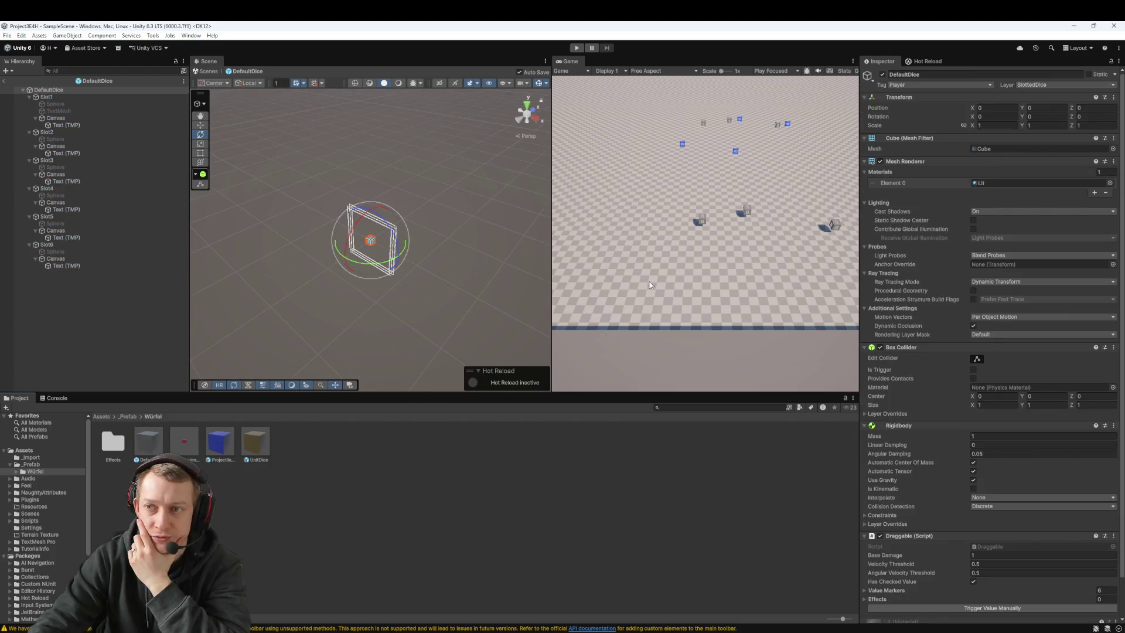
pyautogui.click(577, 47)
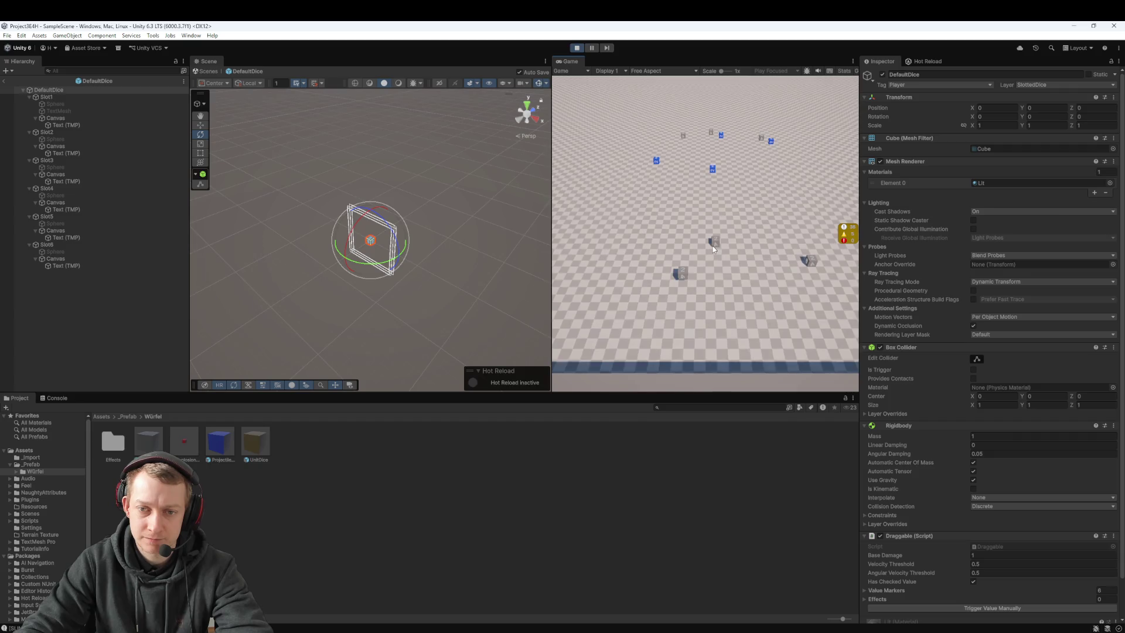
pyautogui.moveTo(709, 174); pyautogui.dragTo(708, 275)
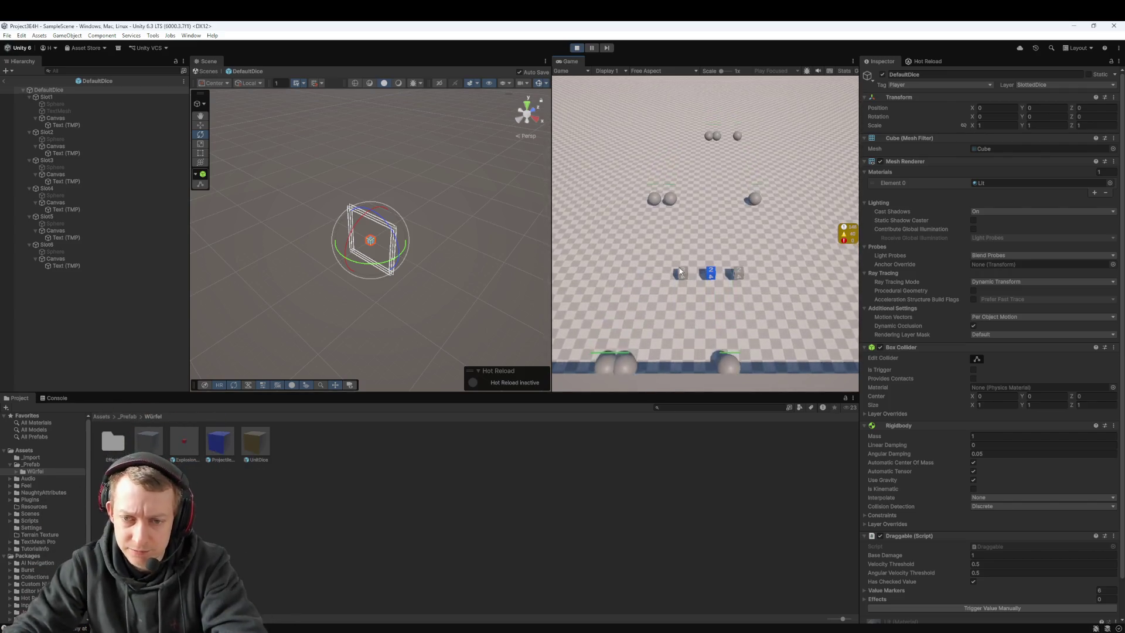
pyautogui.moveTo(715, 279)
pyautogui.mouseDown()
pyautogui.moveTo(702, 321)
pyautogui.moveTo(665, 209)
pyautogui.mouseUp()
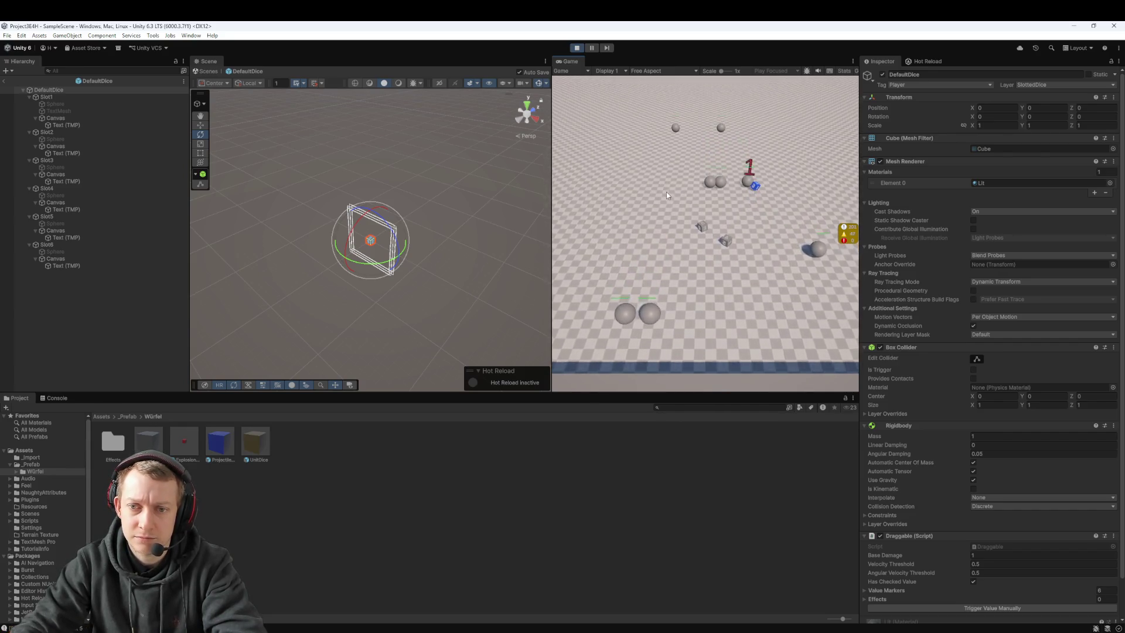
pyautogui.click(576, 47)
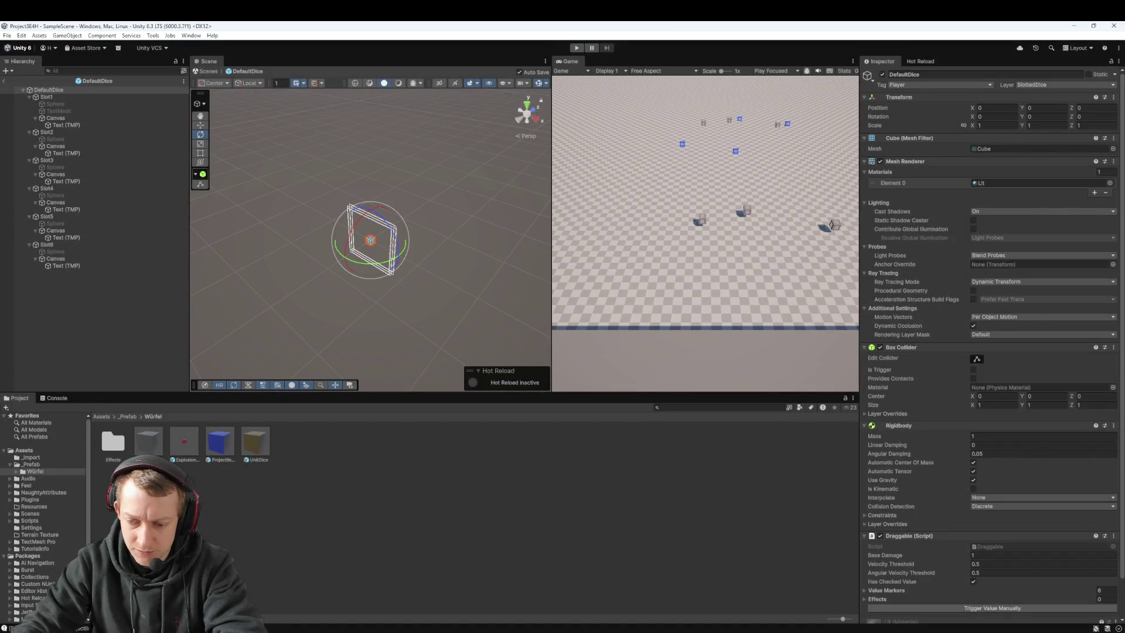
# Stage Enemy.cs with DefaultDice.prefab, then commit and push as 'fix: let enemys... PASS'
pyautogui.click(452, 592)
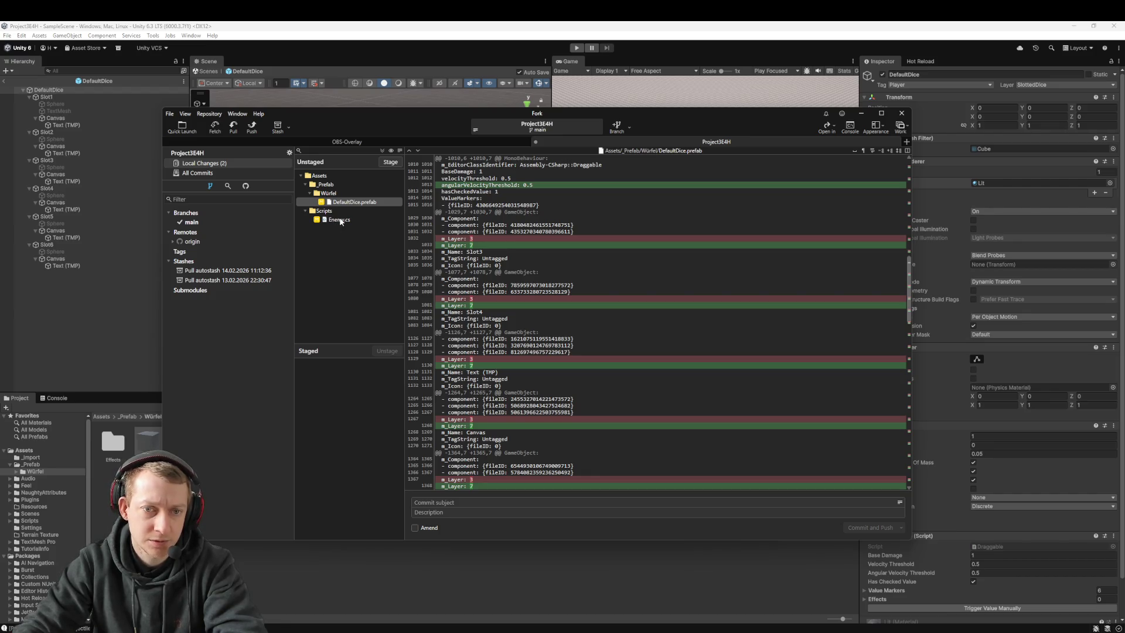
pyautogui.click(340, 219)
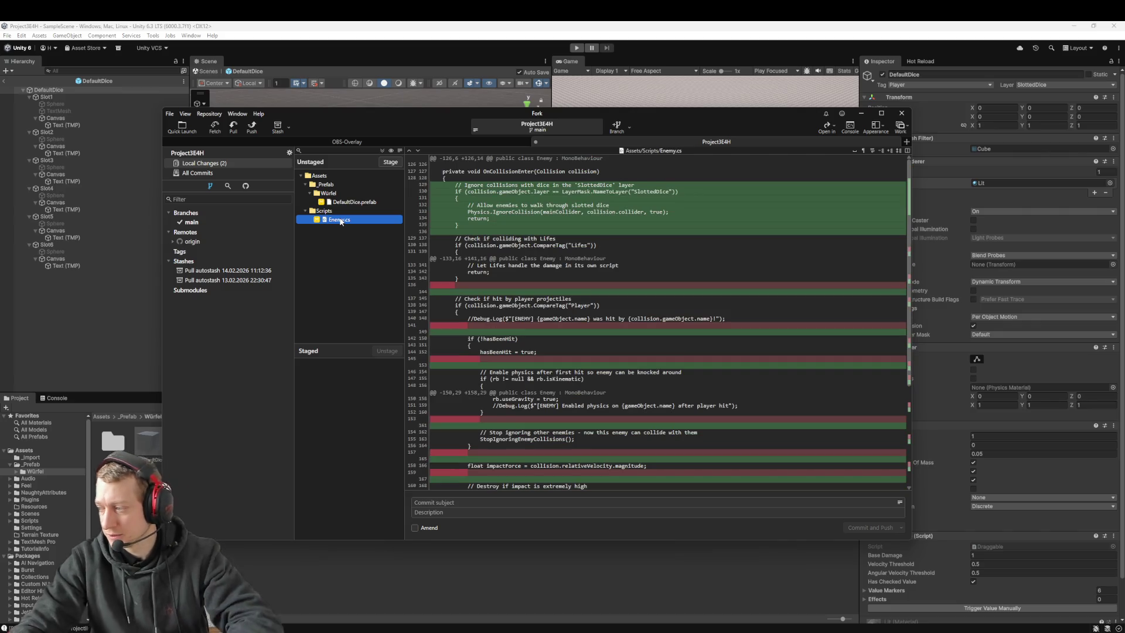
pyautogui.hotkey('ctrl', 'a')
pyautogui.moveTo(341, 222); pyautogui.dragTo(352, 426)
pyautogui.click(458, 505)
pyautogui.write('fix:')
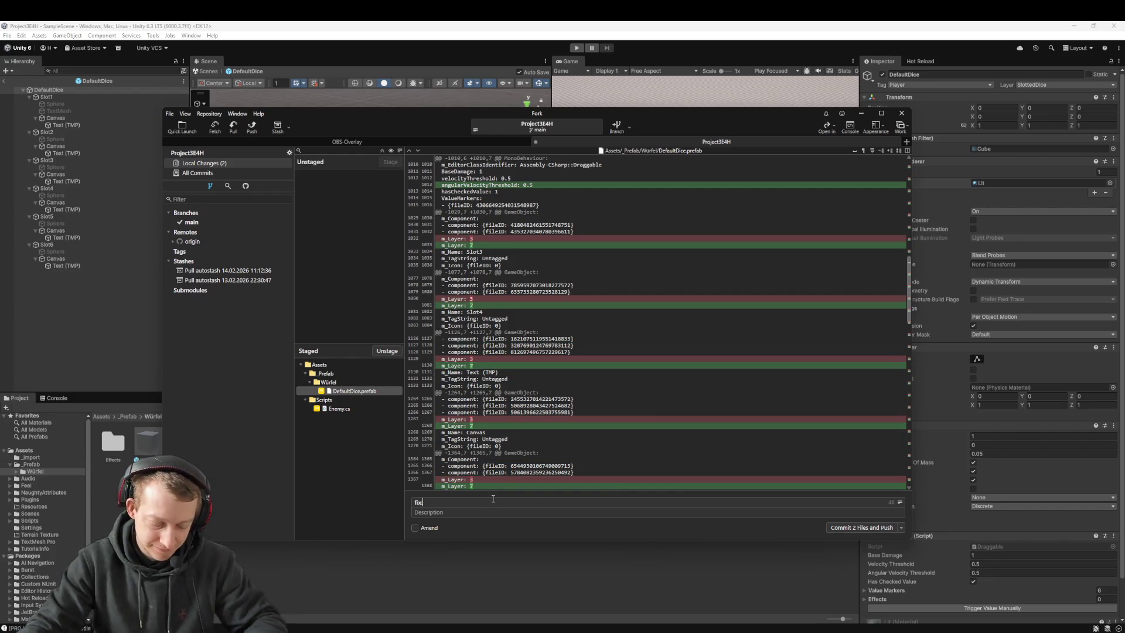
pyautogui.write(' let enemys')
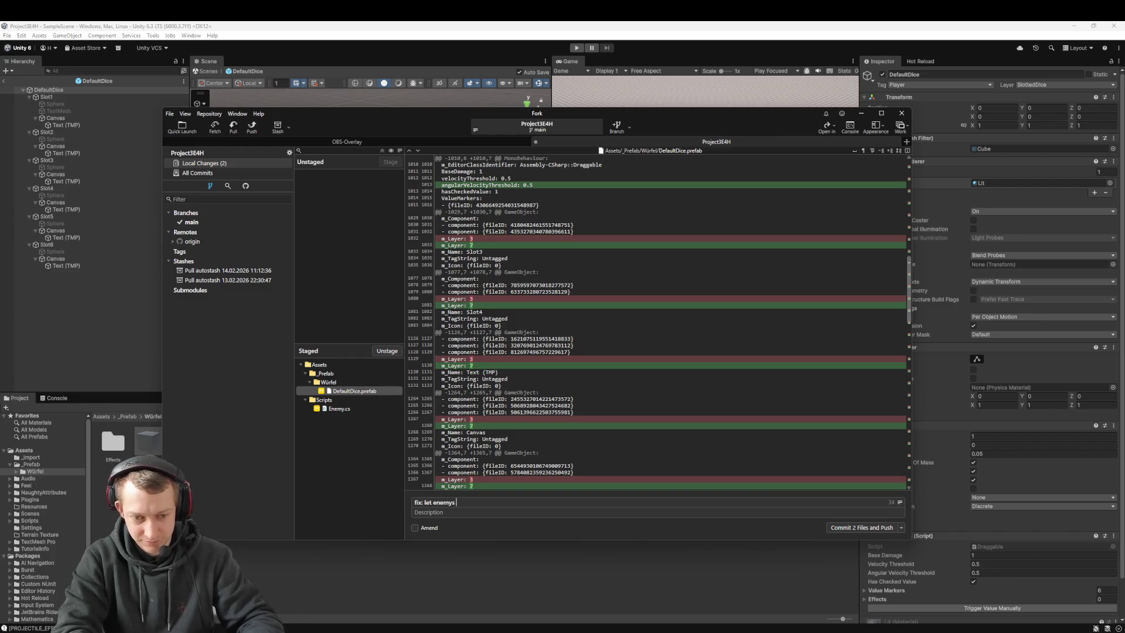
pyautogui.write('...')
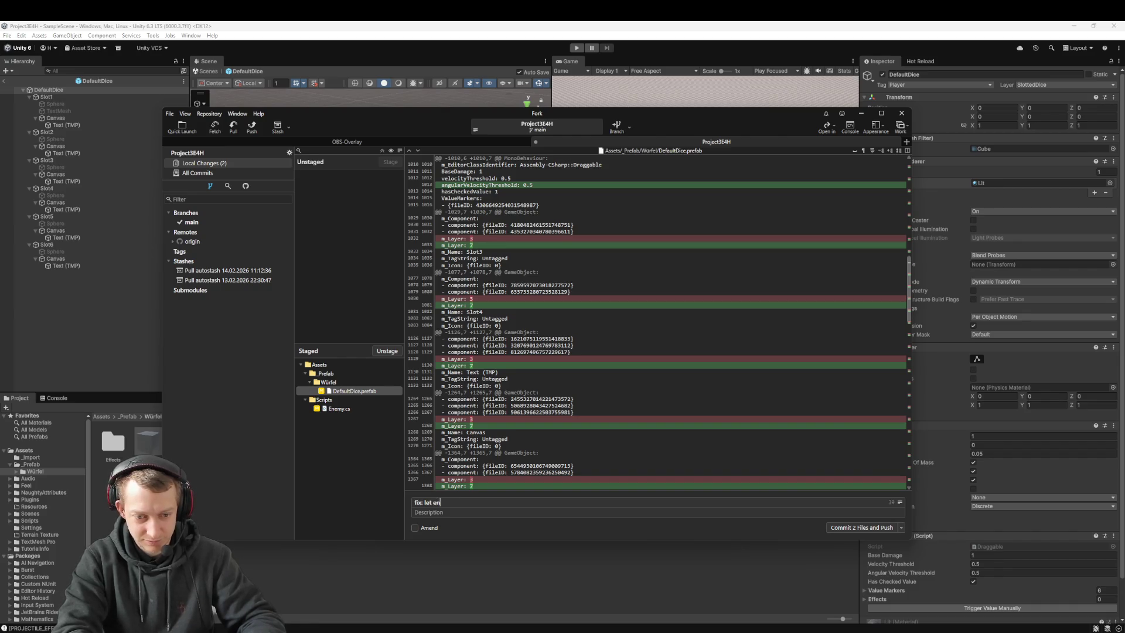
pyautogui.write(' PASSI')
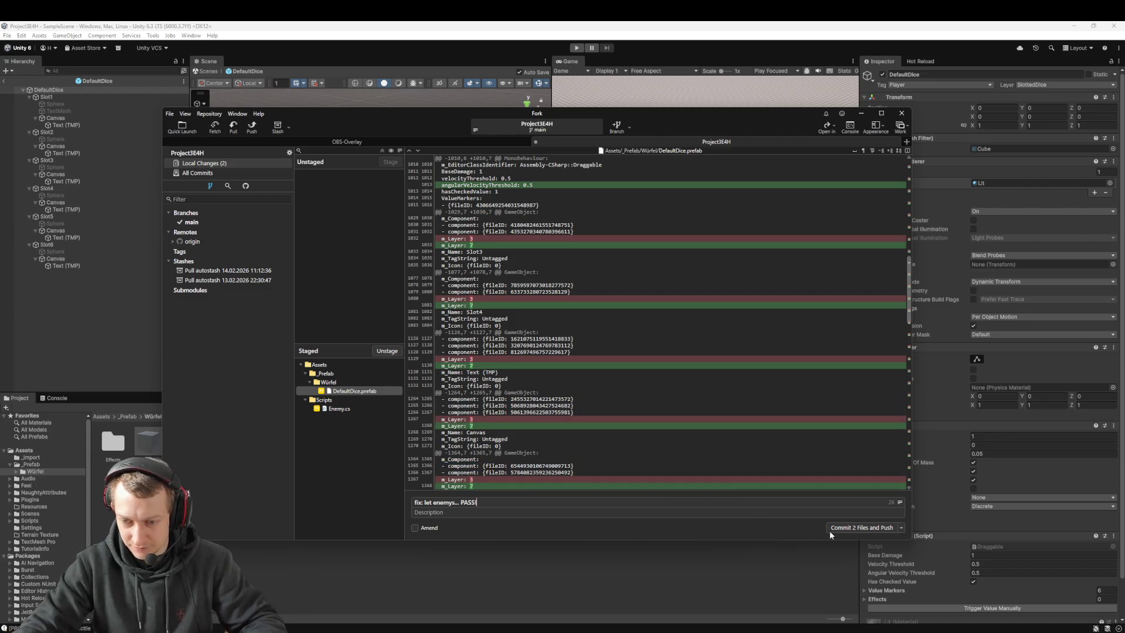
pyautogui.click(829, 529)
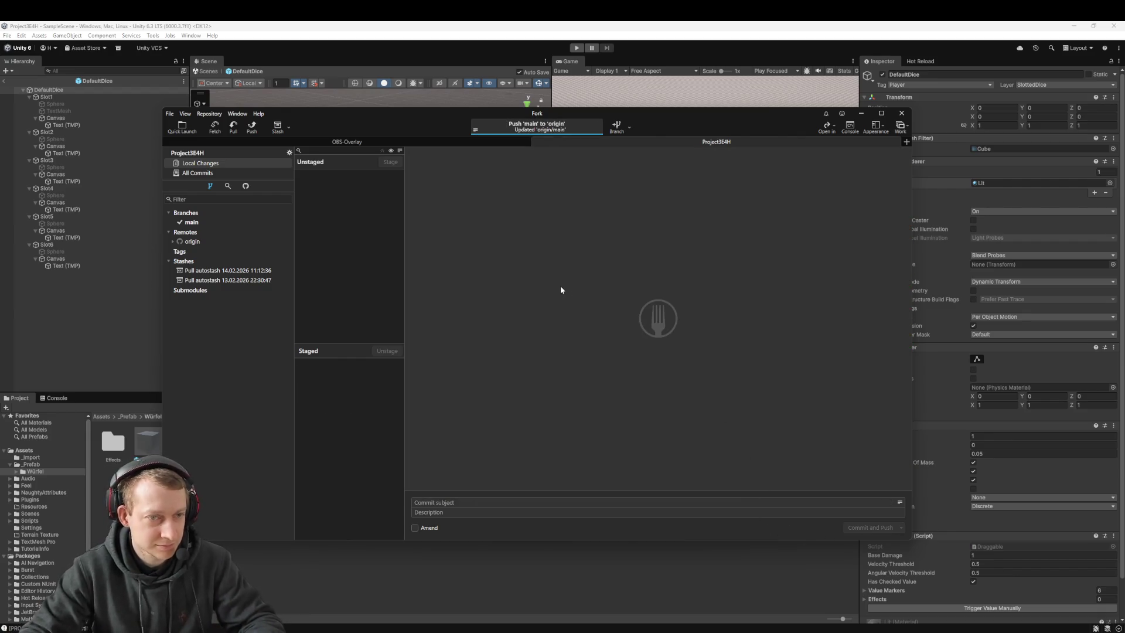
pyautogui.click(4, 80)
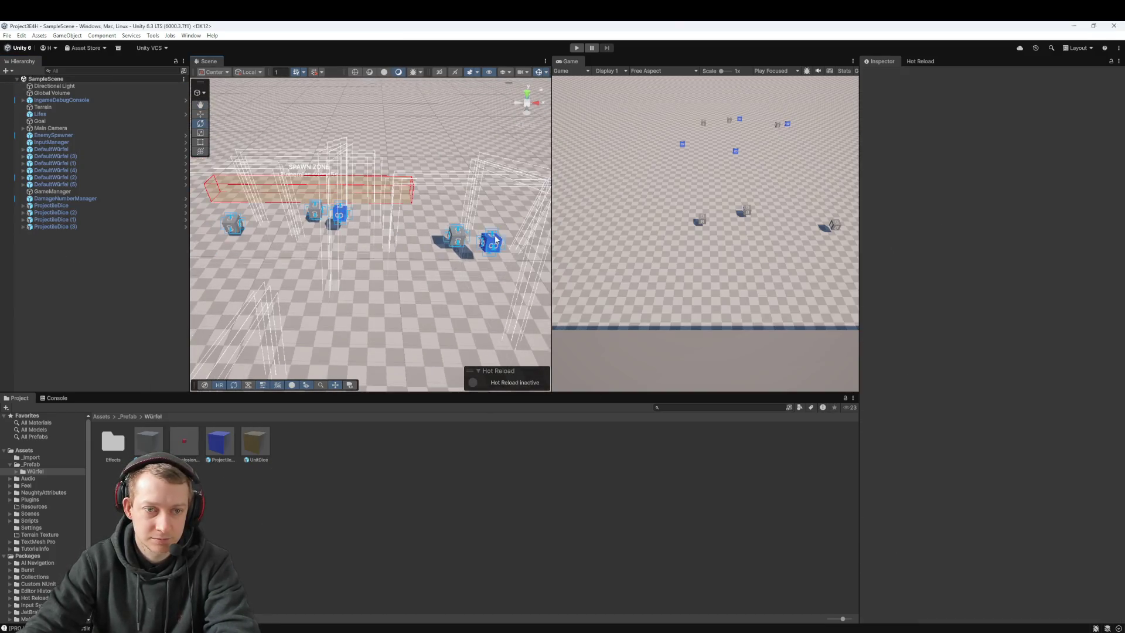
pyautogui.scroll(2, 408, 253)
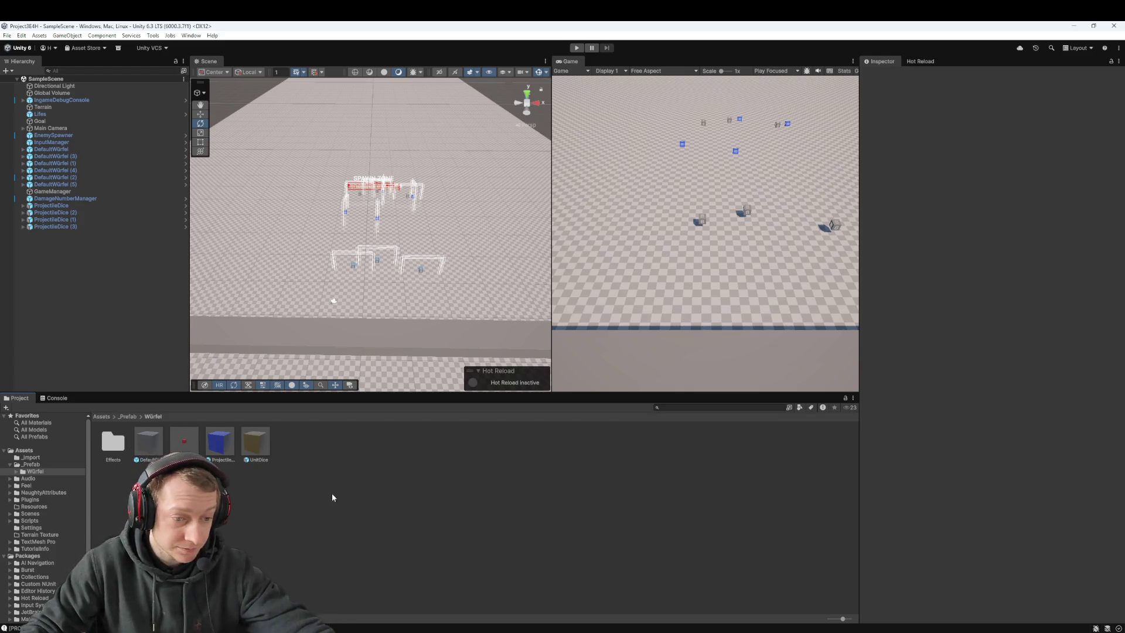
pyautogui.doubleClick(255, 442)
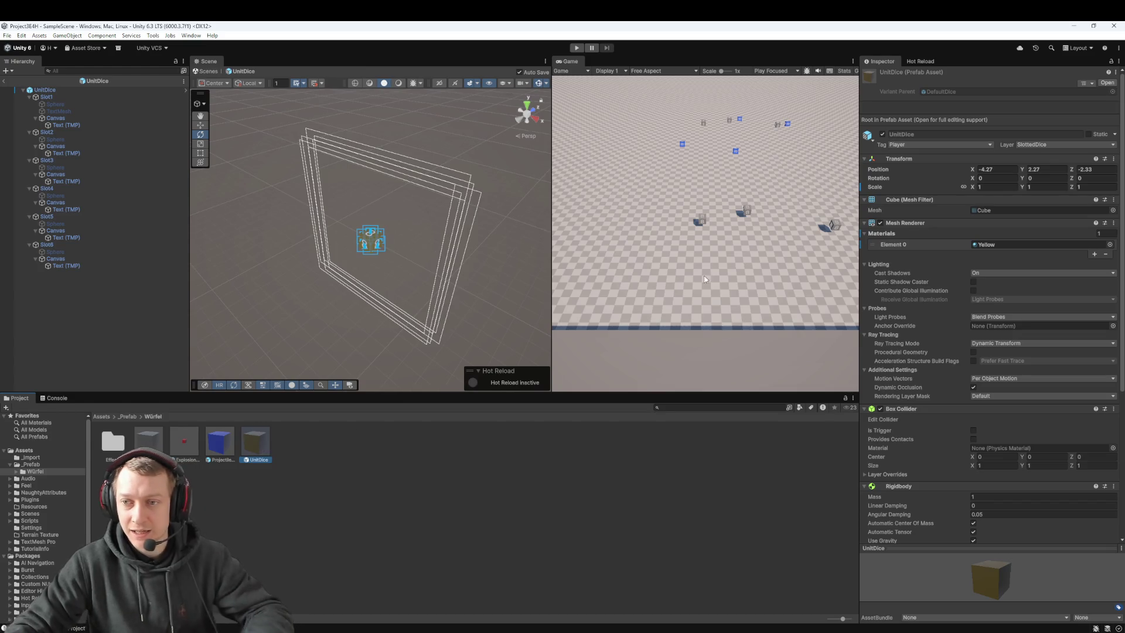
# Inspect the AllyPlaceholder prefab that UnitDice spawns, then exit Prefab Mode back to SampleScene
pyautogui.scroll(-5, 1004, 317)
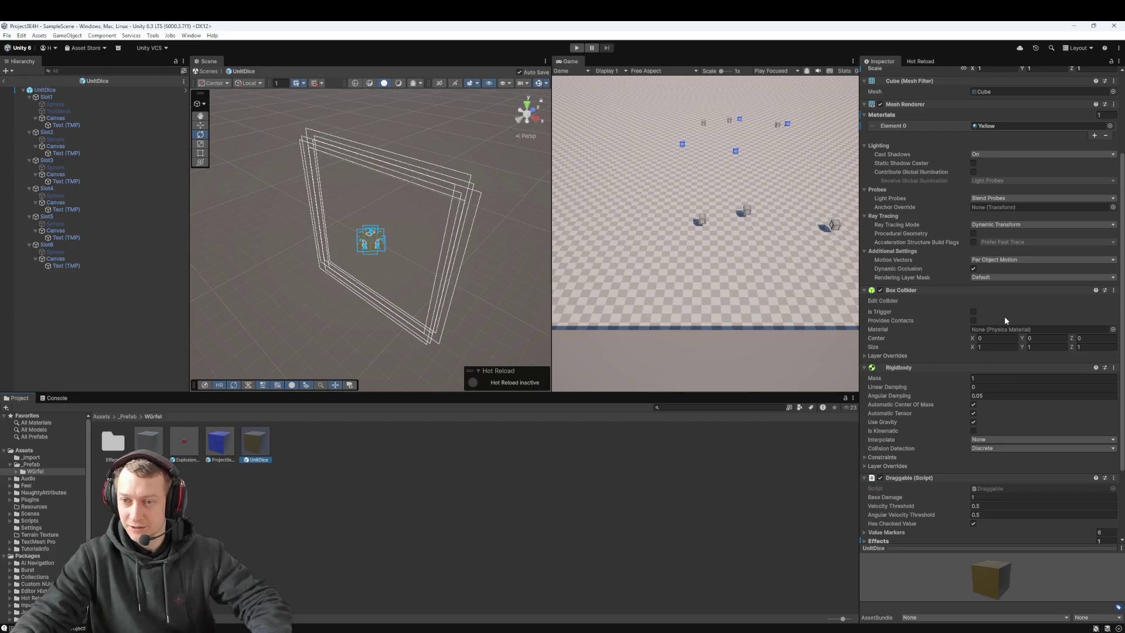
pyautogui.scroll(-4, 1047, 328)
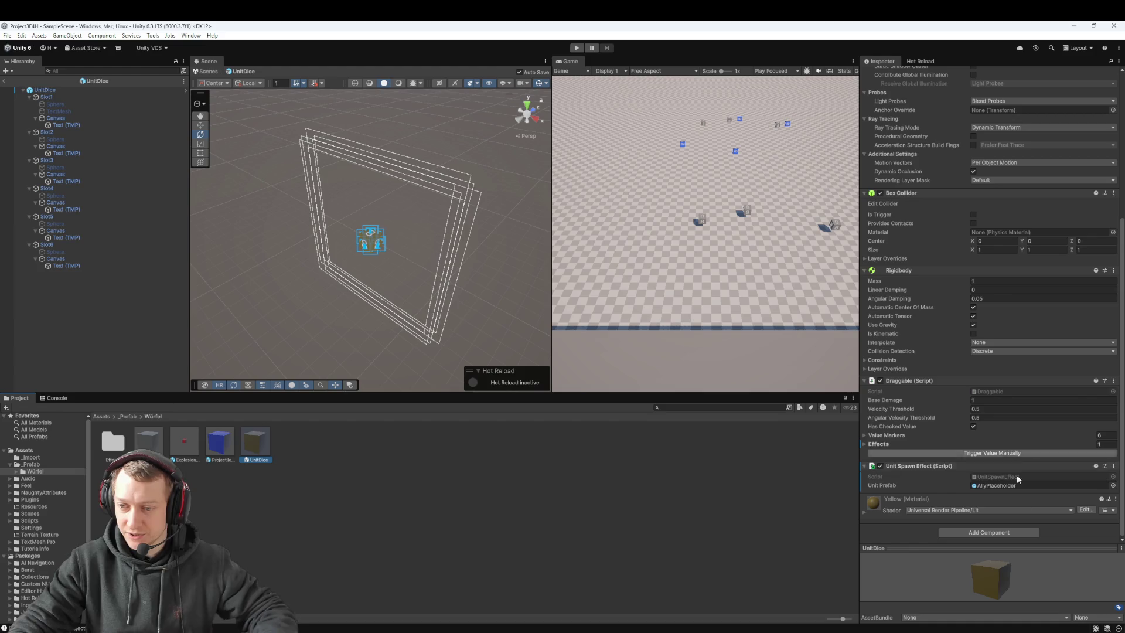
pyautogui.doubleClick(1010, 487)
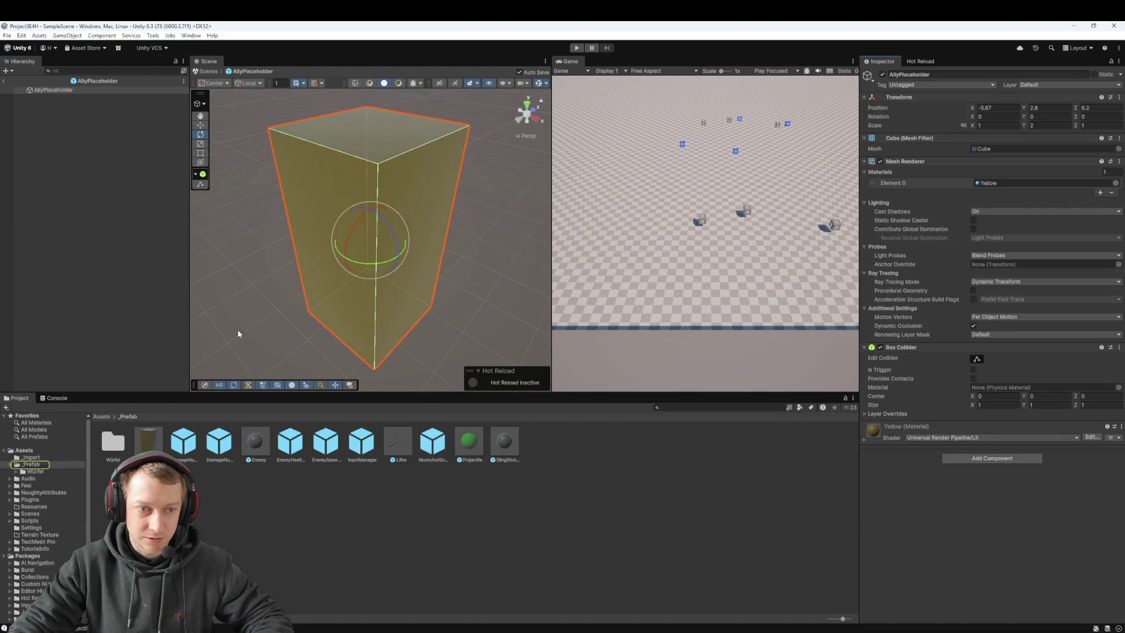
pyautogui.click(142, 445)
pyautogui.scroll(2, 469, 212)
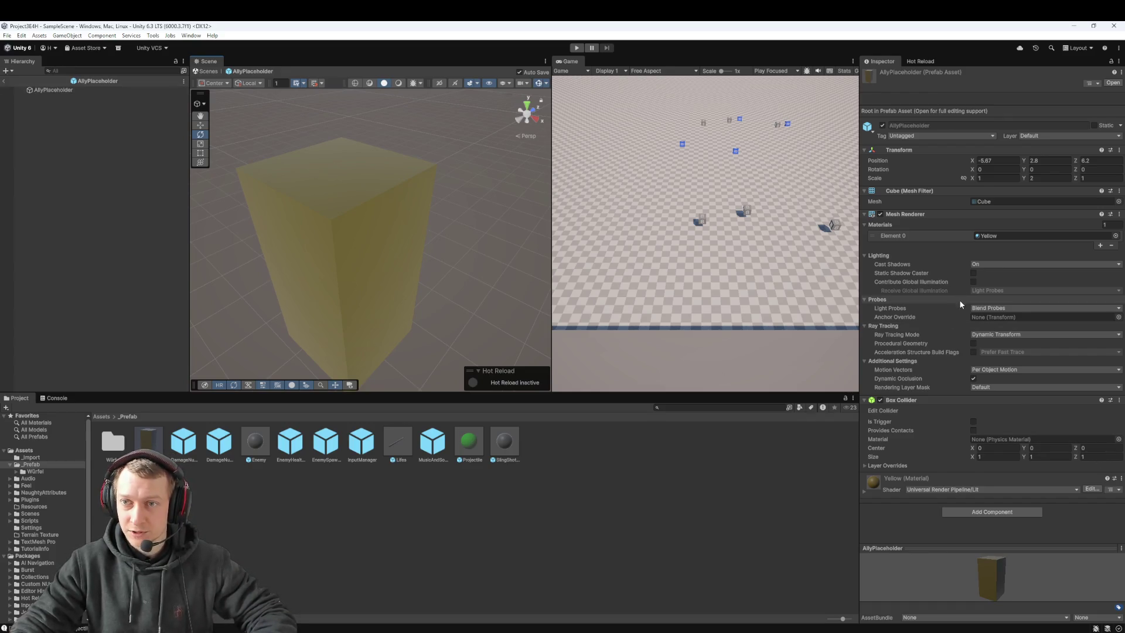
pyautogui.click(4, 80)
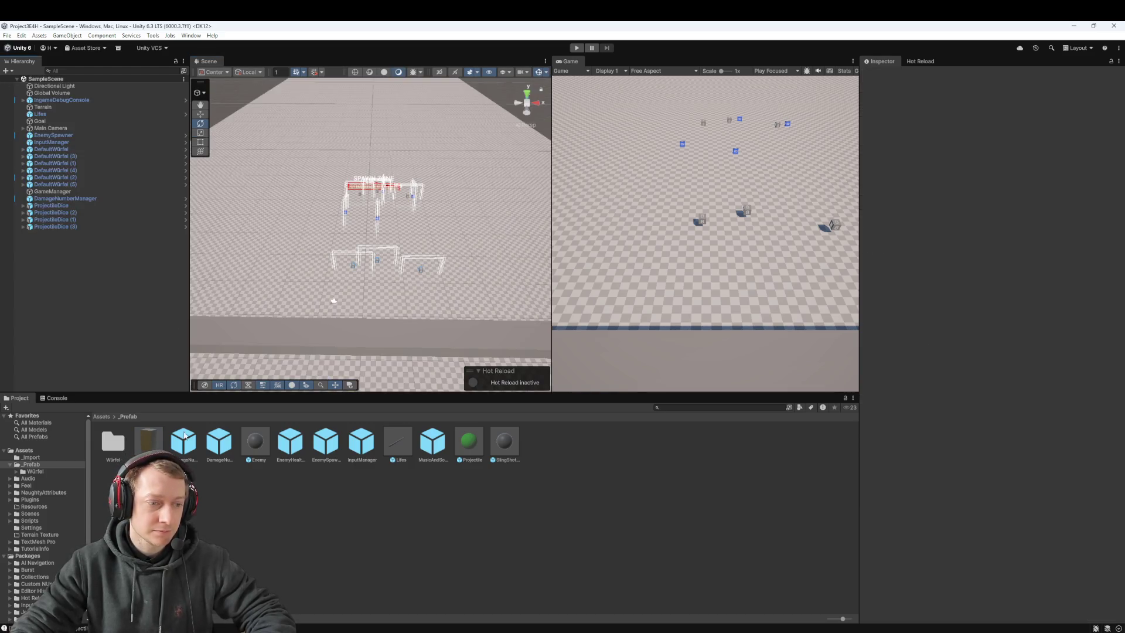
# Drop an AllyPlaceholder into the Scene view and frame it with F
pyautogui.moveTo(151, 447)
pyautogui.mouseDown()
pyautogui.moveTo(203, 314)
pyautogui.moveTo(265, 261)
pyautogui.mouseUp()
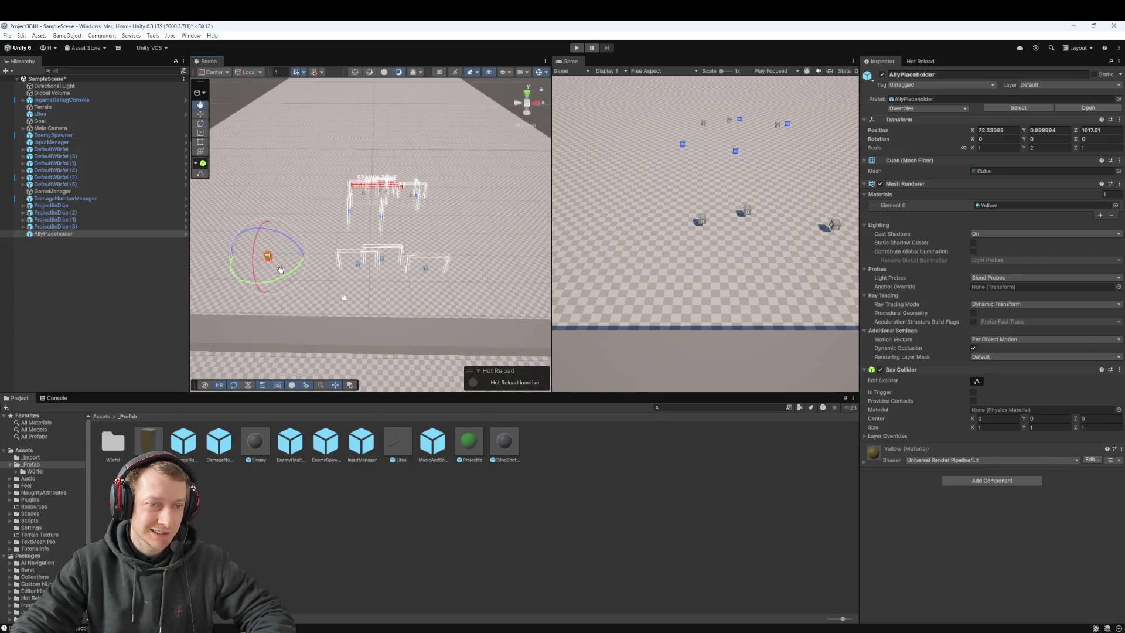
pyautogui.press('f')
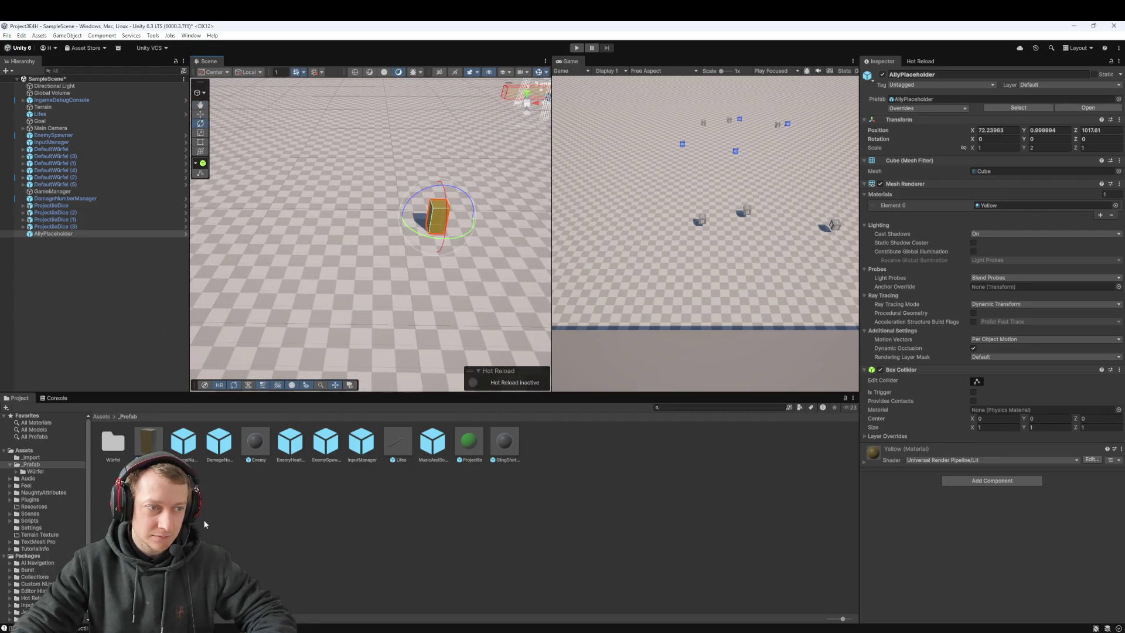
pyautogui.click(94, 451)
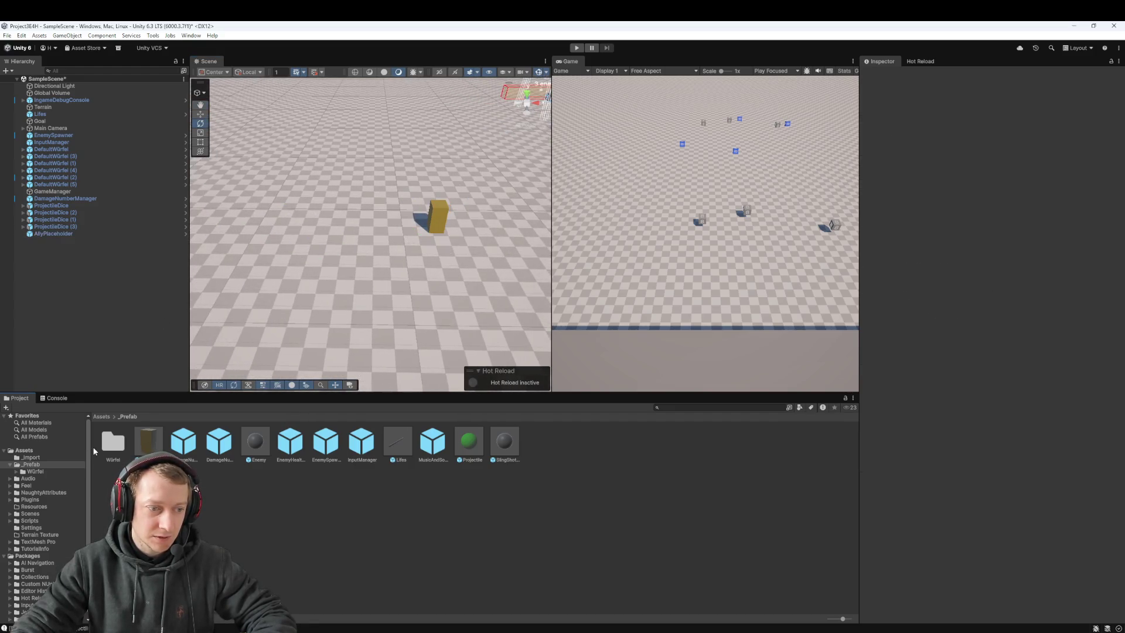
# Navigate to the Assets/Scripts folder and bring up its add-asset context menu
pyautogui.click(102, 417)
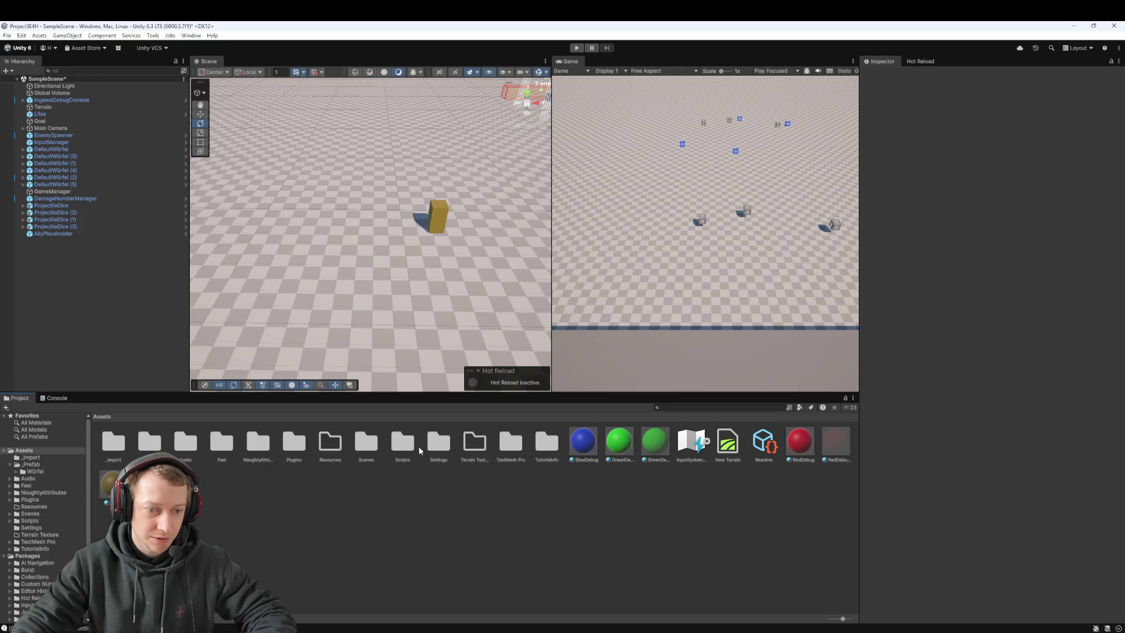
pyautogui.doubleClick(403, 442)
pyautogui.rightClick(298, 508)
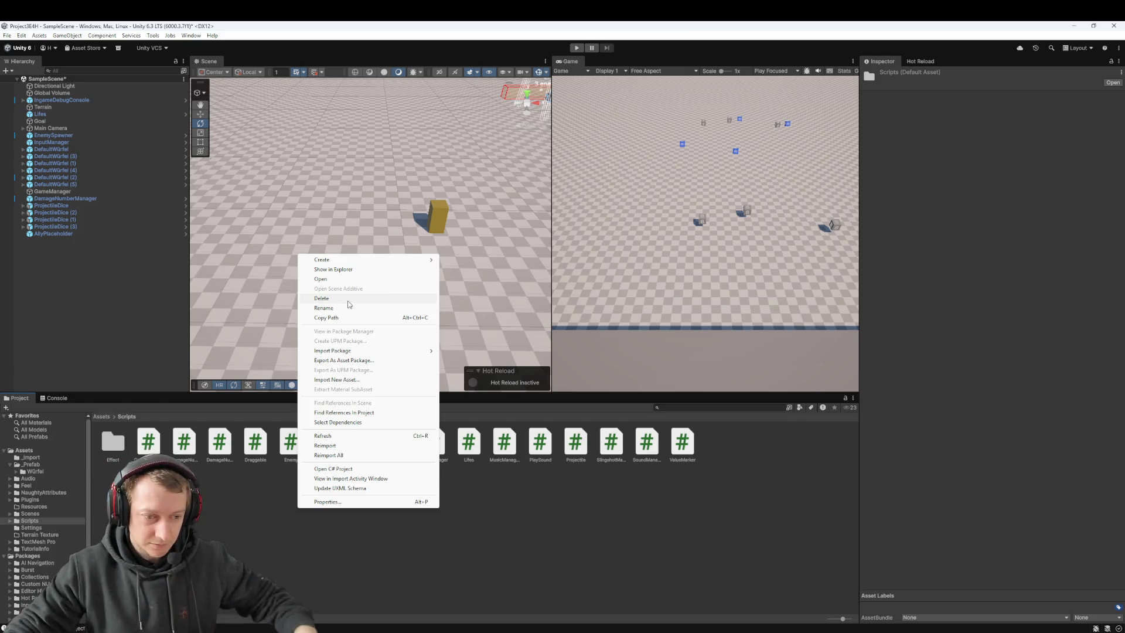
# Create a new MonoBehaviour script in Scripts and name it Ally
pyautogui.moveTo(374, 259)
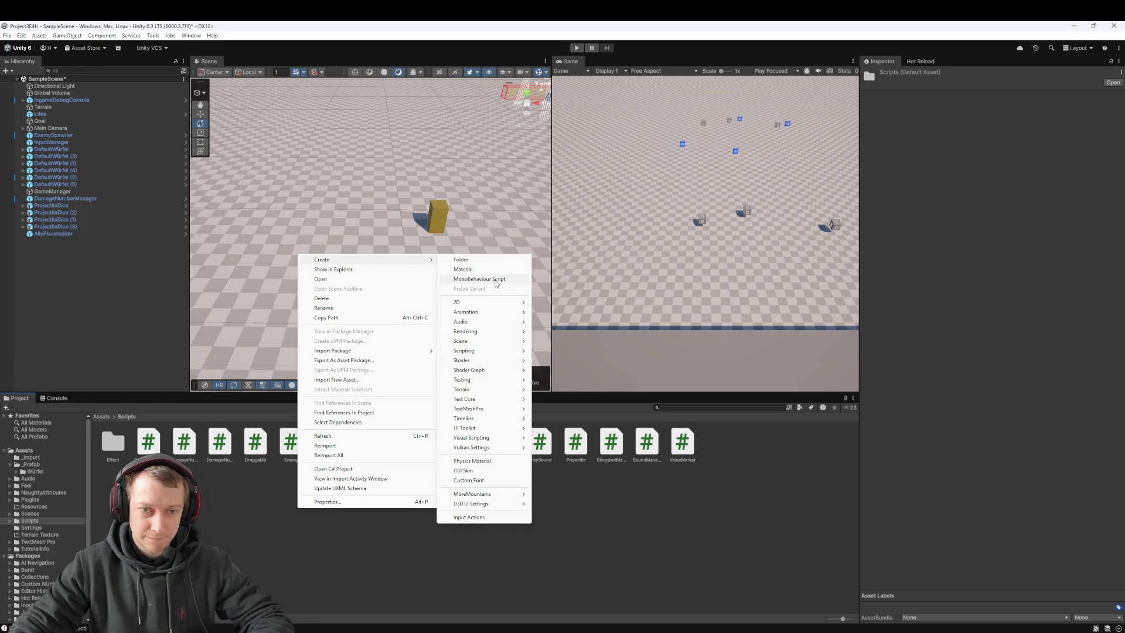
pyautogui.click(480, 279)
pyautogui.write('Ally')
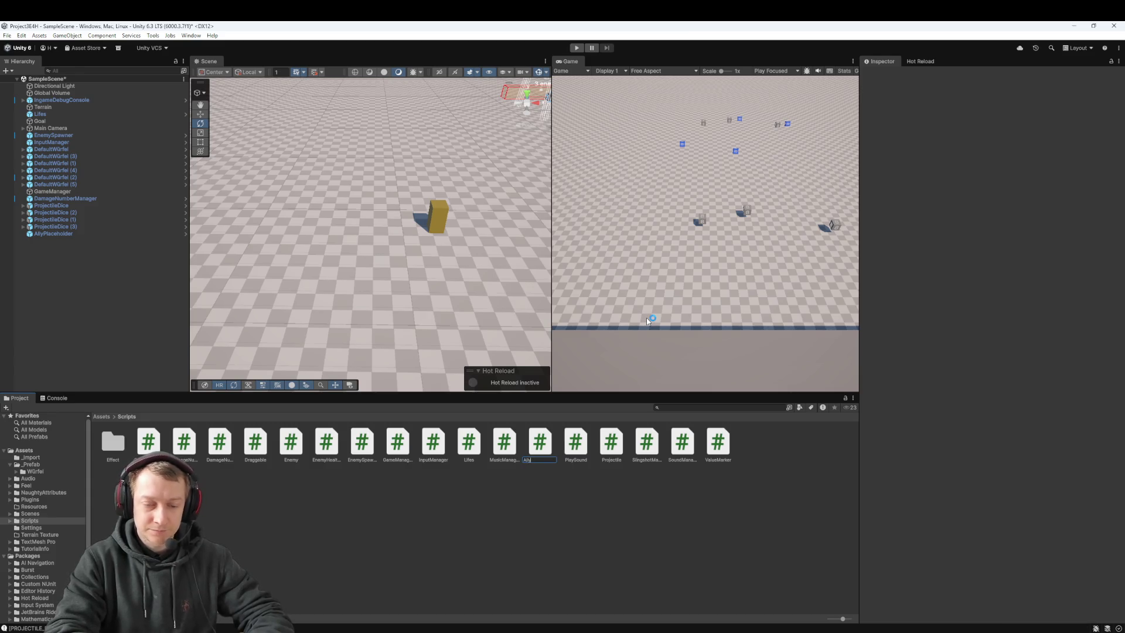
pyautogui.press('Return')
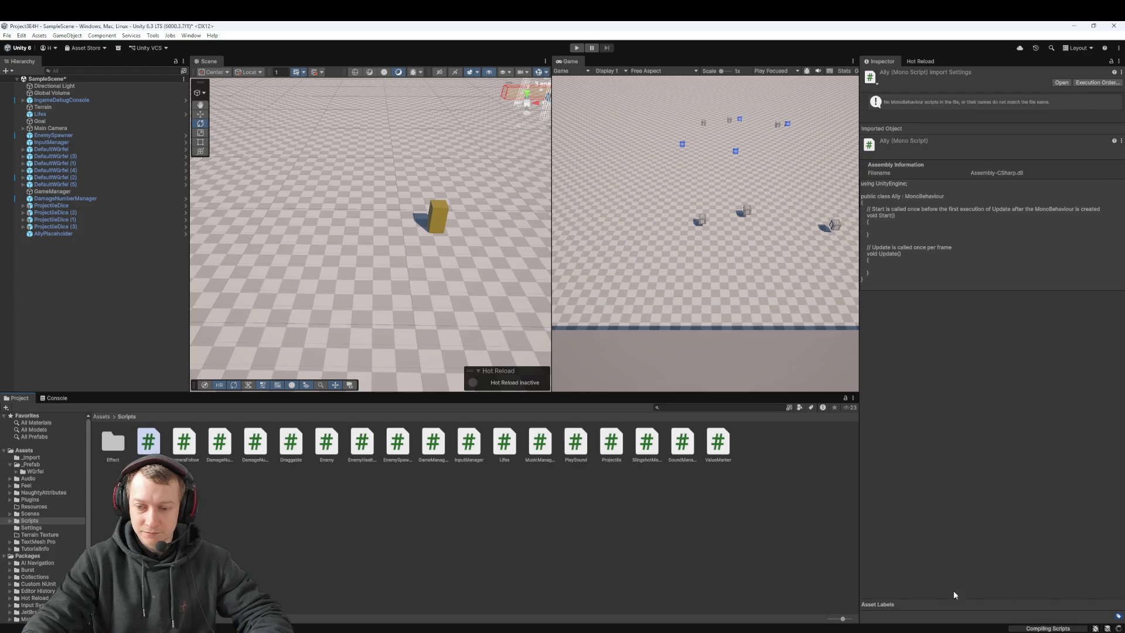
pyautogui.hotkey('alt', 'Tab')
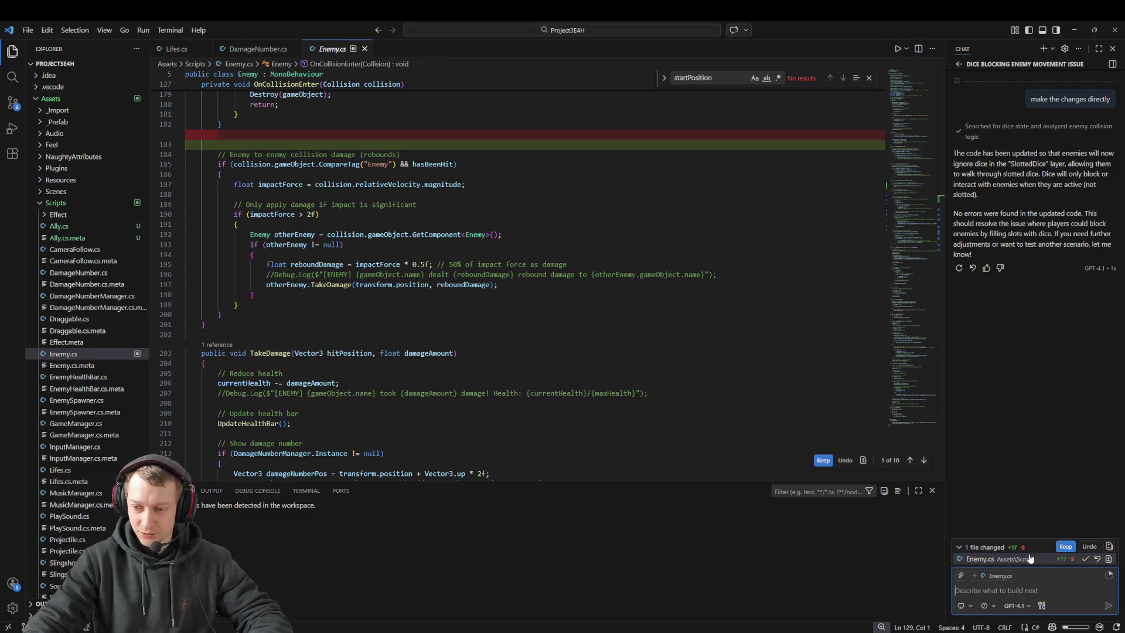
# Keep the AI's Enemy.cs edits and start a new chat request from the Sessions view
pyautogui.click(1066, 546)
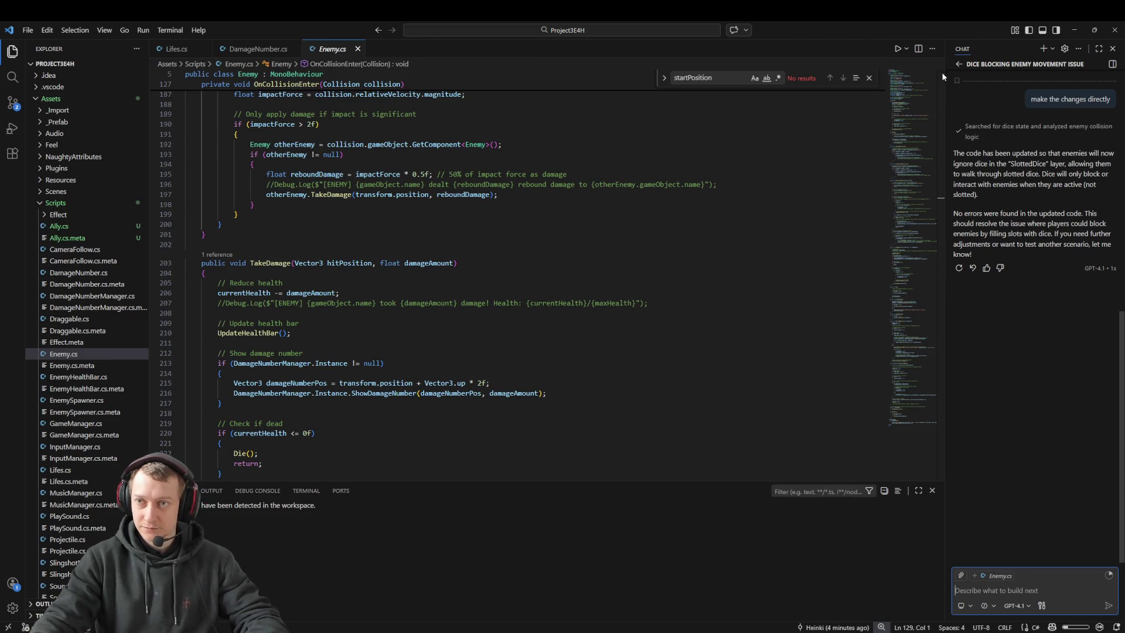
pyautogui.click(959, 64)
pyautogui.write('We have an Enemy script but also an Al')
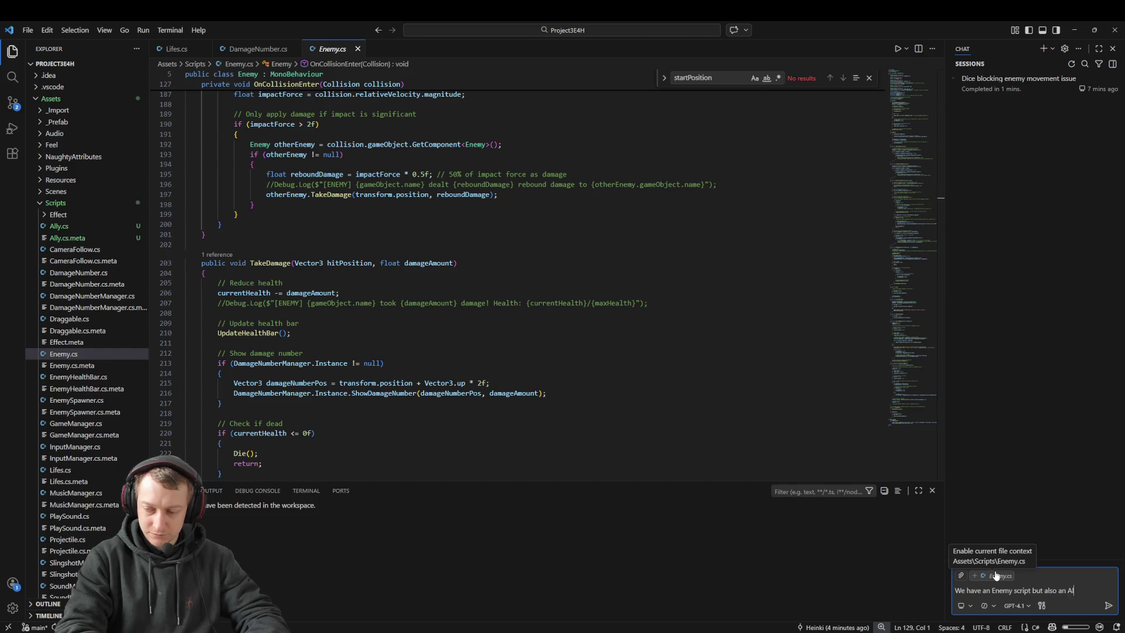
pyautogui.write(' What I want you to do now')
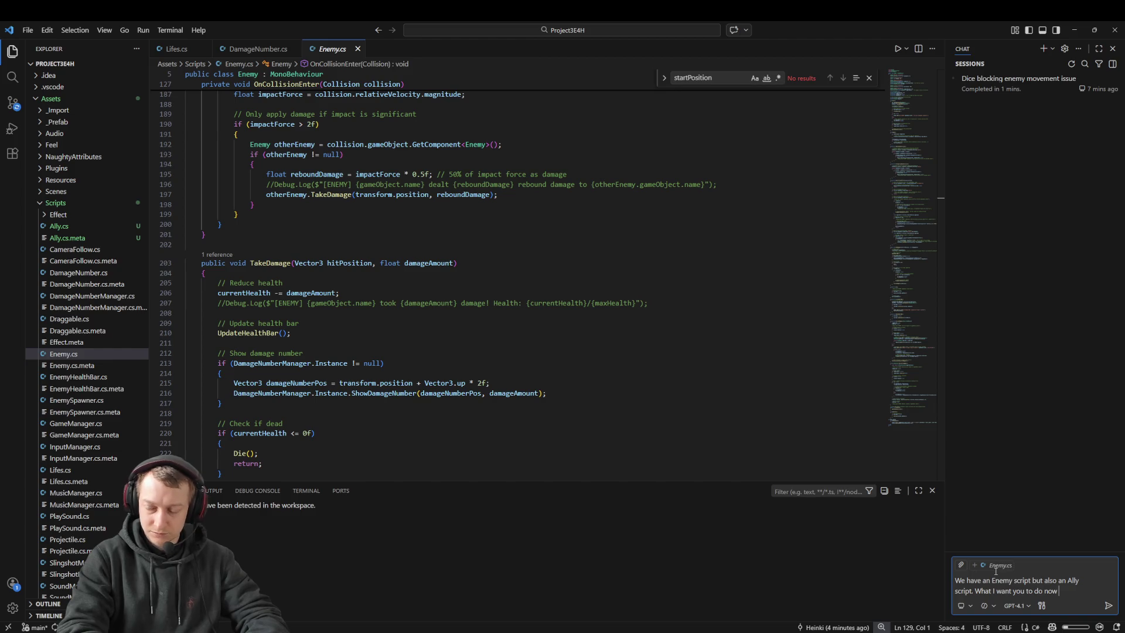
pyautogui.write('ke the')
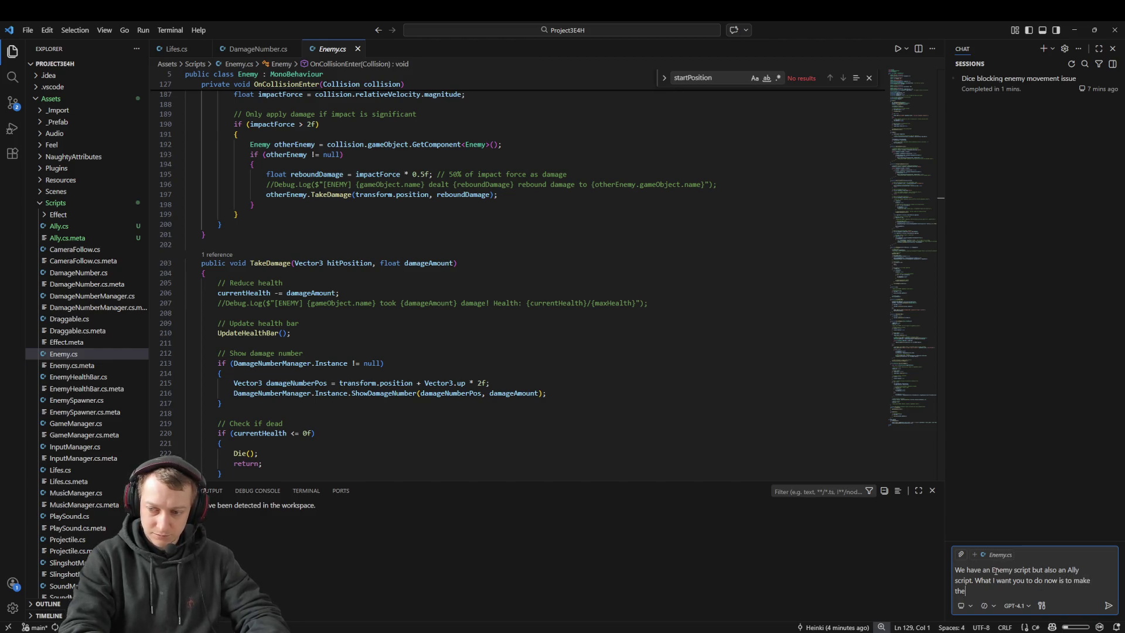
# Draft the request: allies go to the closest enemy and both fight when near each other
pyautogui.hotkey('ctrl', 'BackSpace')
pyautogui.hotkey('ctrl', 'BackSpace')
pyautogui.hotkey('ctrl', 'BackSpace')
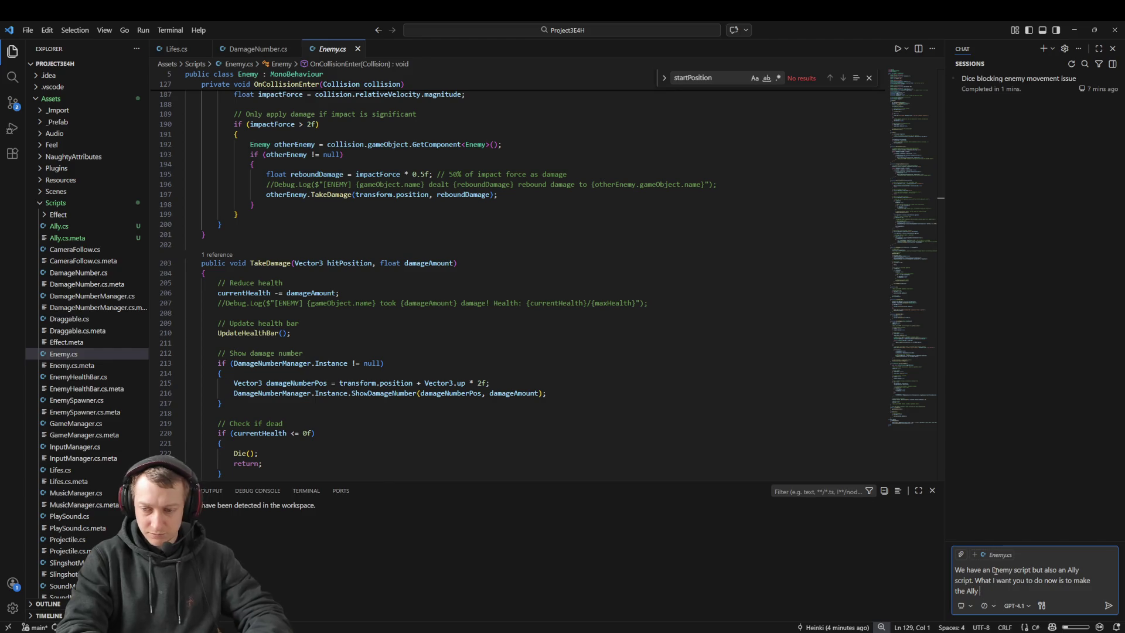
pyautogui.hotkey('ctrl', 'BackSpace')
pyautogui.write('add to the')
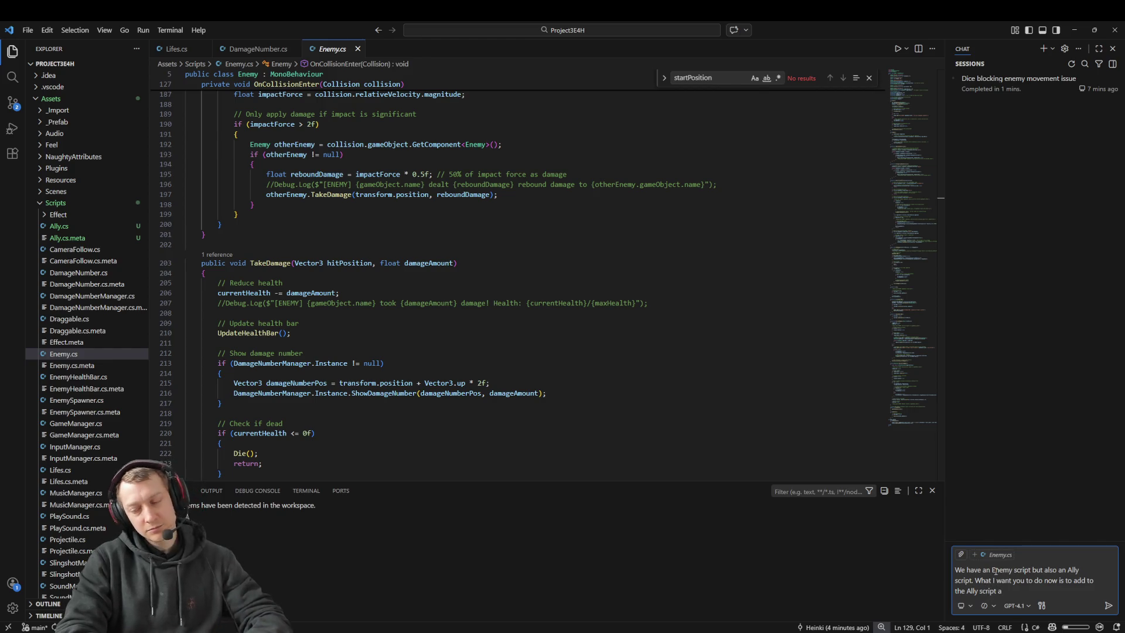
pyautogui.hotkey('ctrl', 'BackSpace')
pyautogui.hotkey('ctrl', 'BackSpace')
pyautogui.hotkey('ctrl', 'BackSpace')
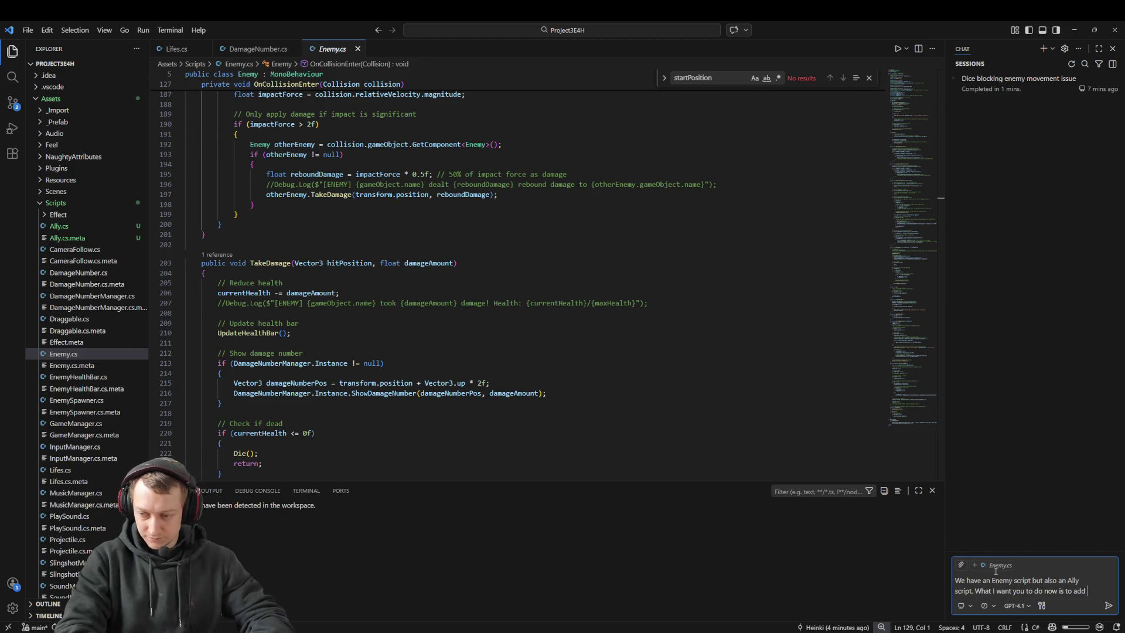
pyautogui.write('in the')
pyautogui.hotkey('ctrl', 'BackSpace')
pyautogui.hotkey('ctrl', 'BackSpace')
pyautogui.hotkey('ctrl', 'BackSpace')
pyautogui.hotkey('ctrl', 'BackSpace')
pyautogui.write('The ally')
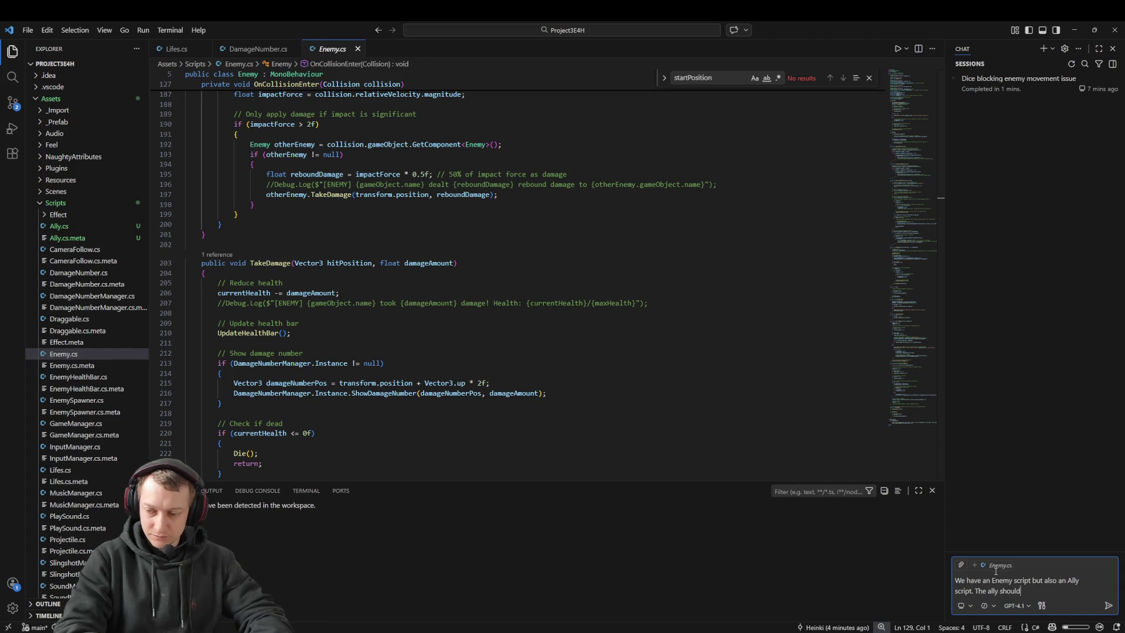
pyautogui.write('oe to go txt cl')
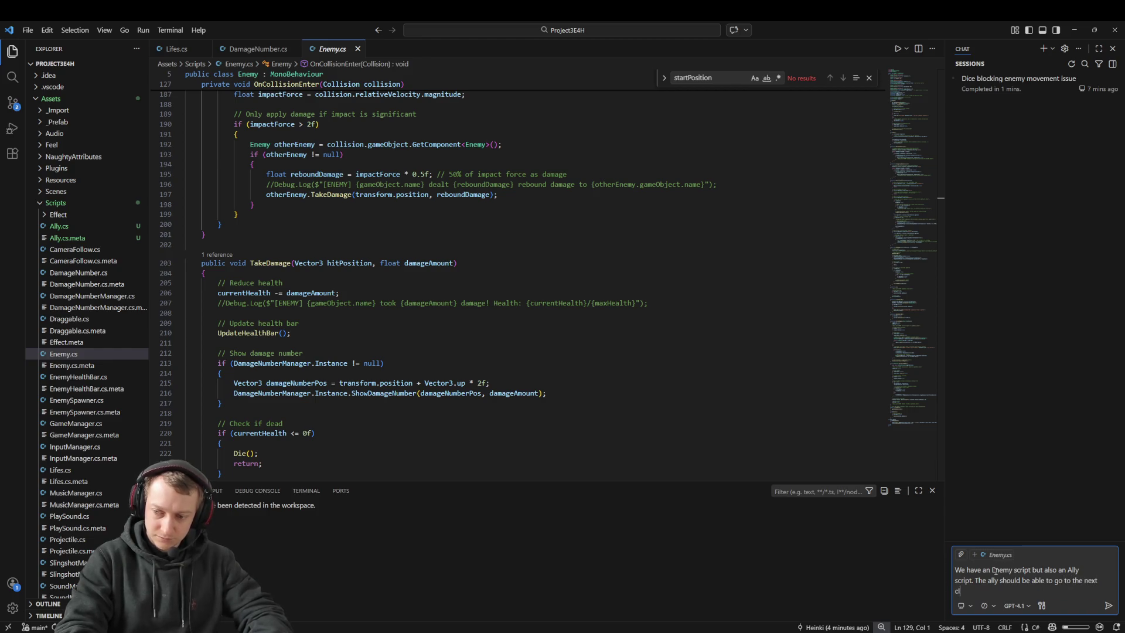
pyautogui.press('BackSpace')
pyautogui.press('BackSpace')
pyautogui.press('BackSpace')
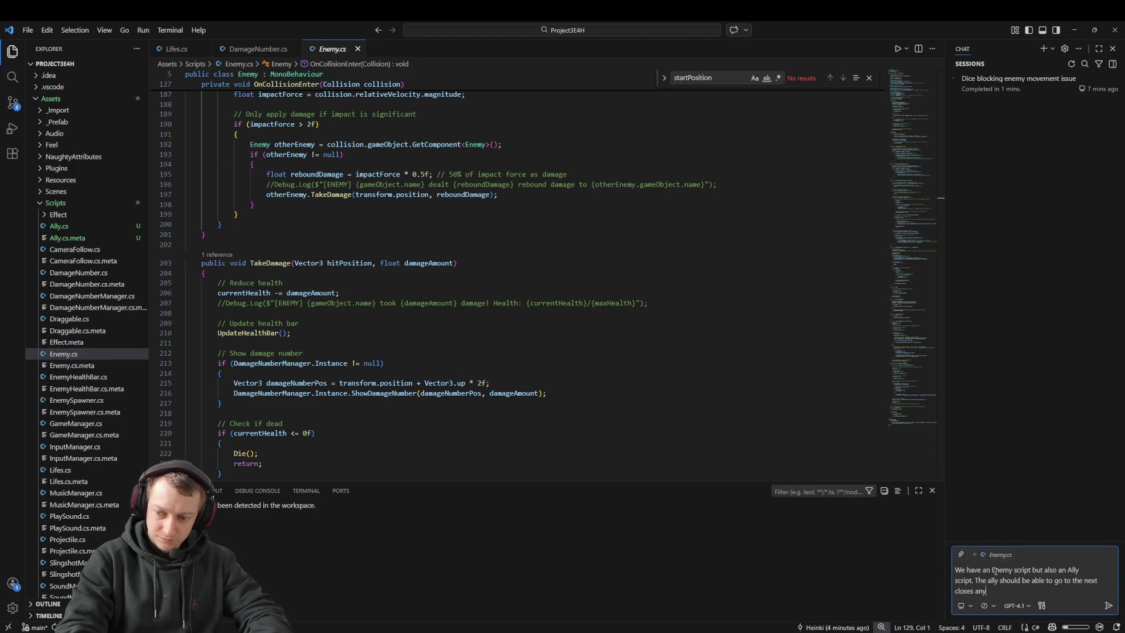
pyautogui.write('emy and they')
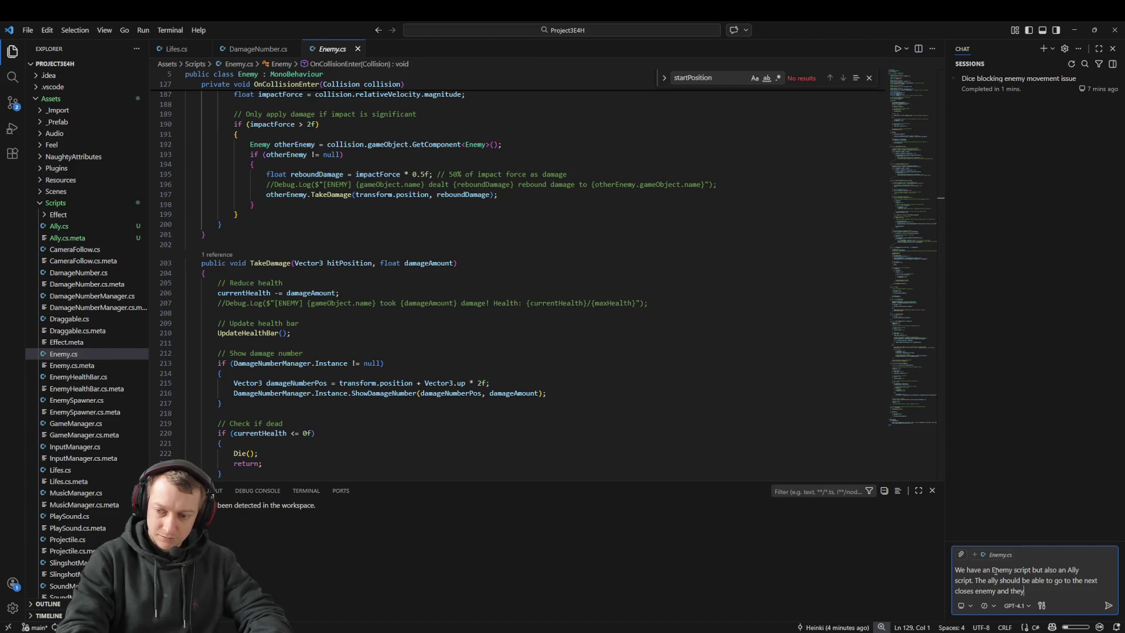
pyautogui.write(' both should "fight" each other, t')
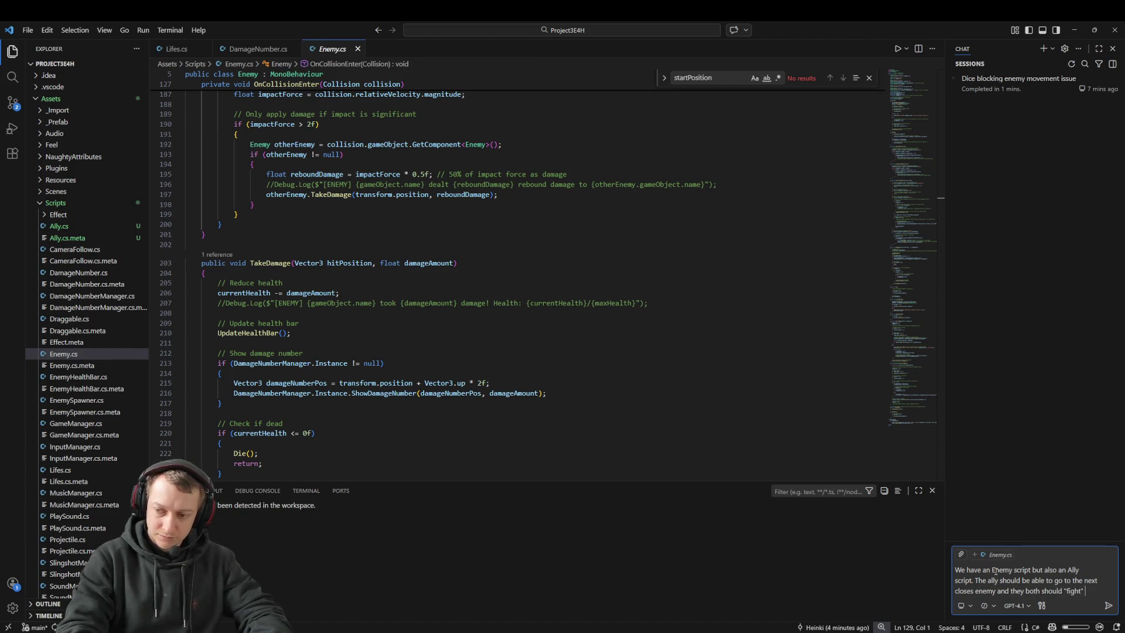
pyautogui.write('hat means when an all')
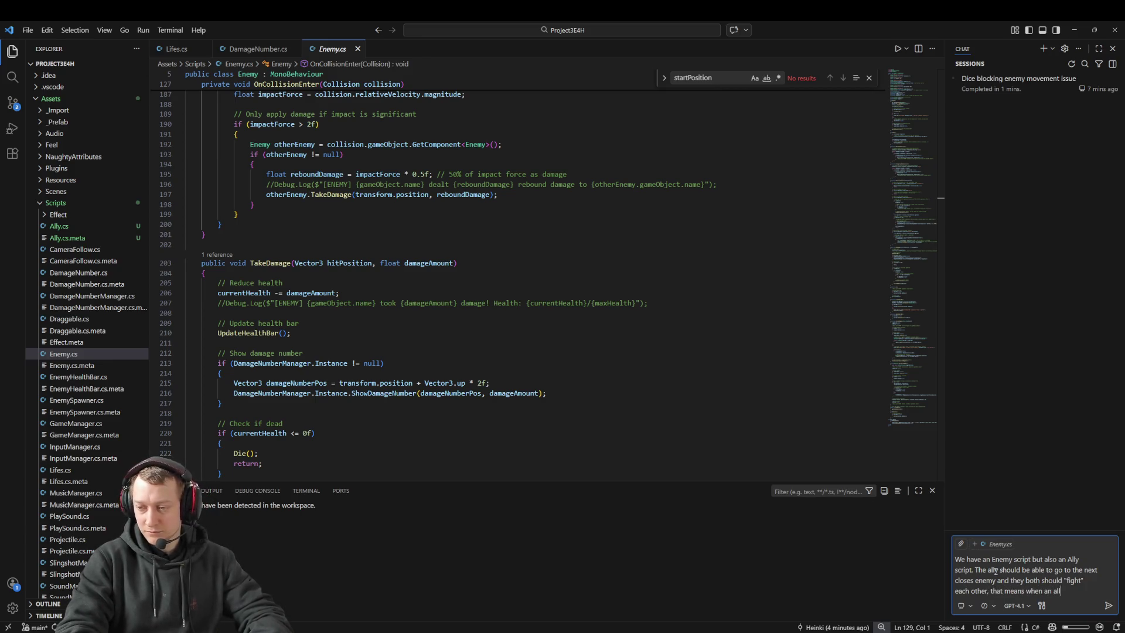
pyautogui.write('y is near an enemy the enemy')
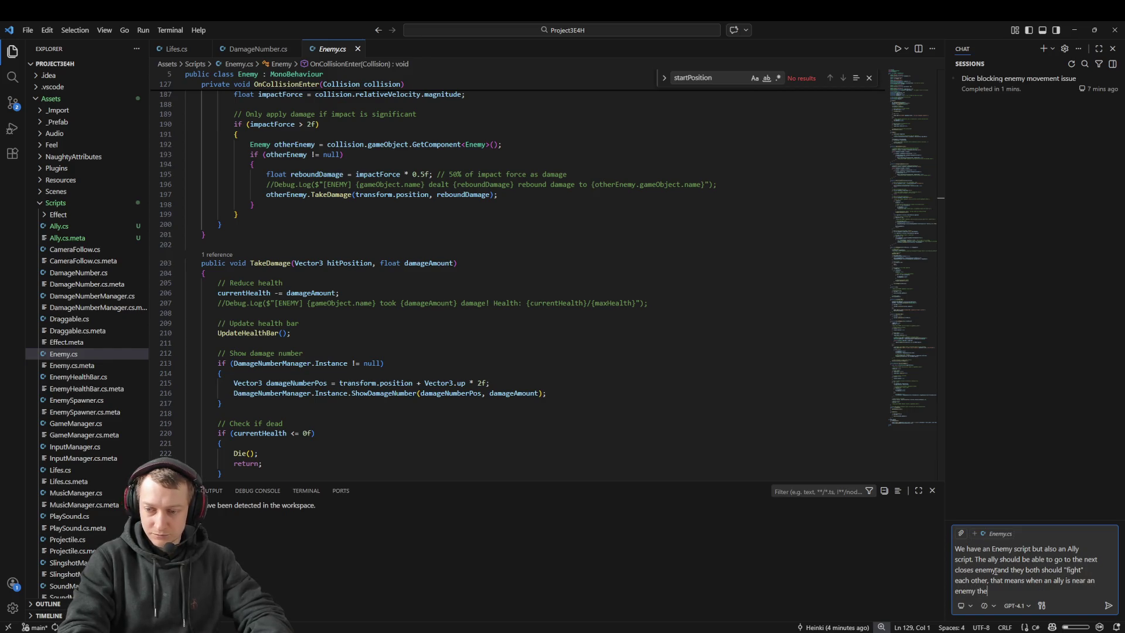
pyautogui.write(' gets trigger')
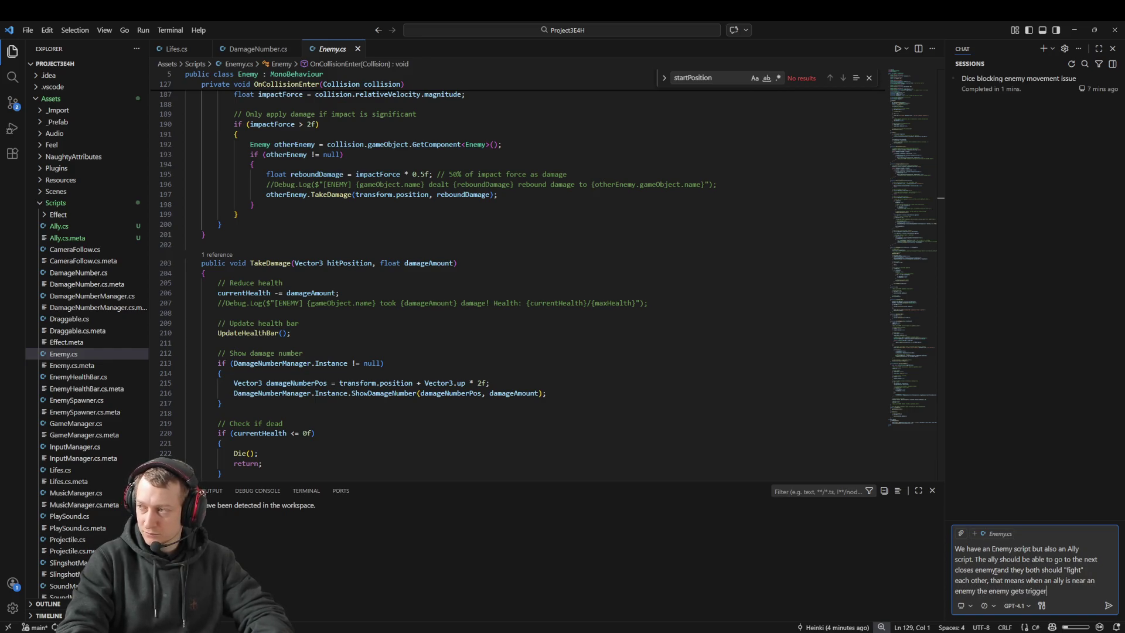
pyautogui.write('ed into the fight, the')
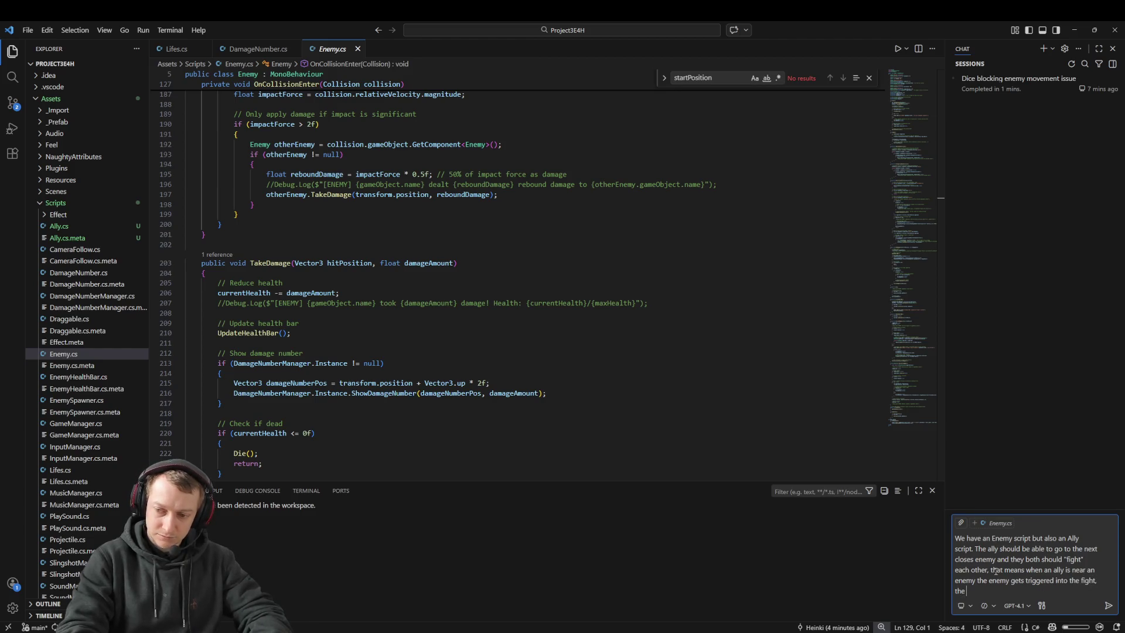
pyautogui.write('wh')
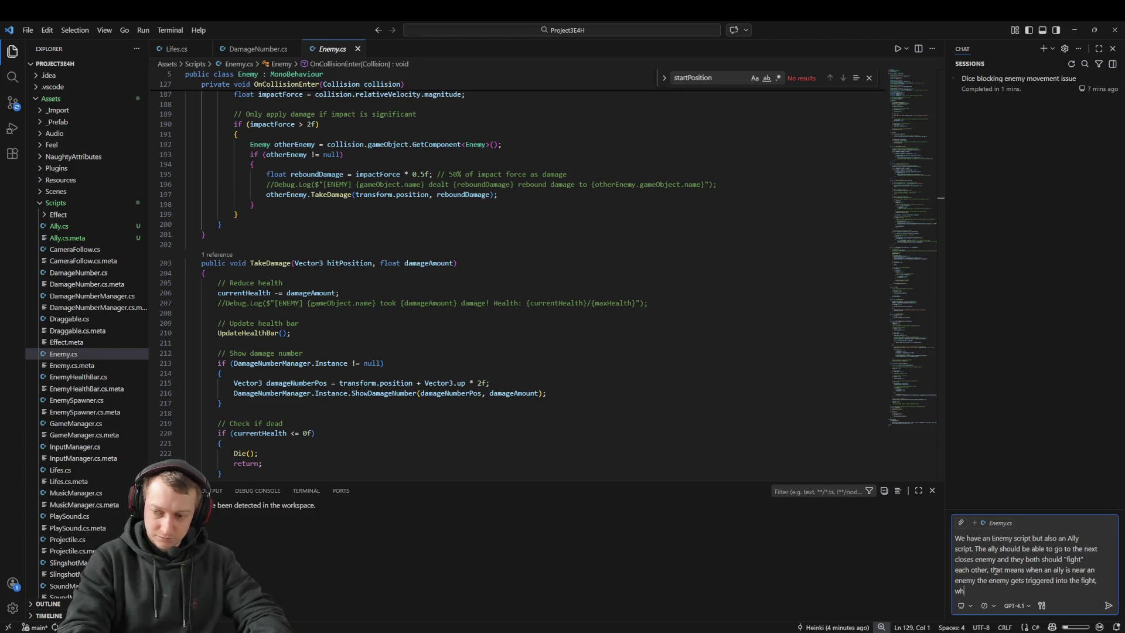
pyautogui.write('ile the ally is going actively for an enemy. if there is ')
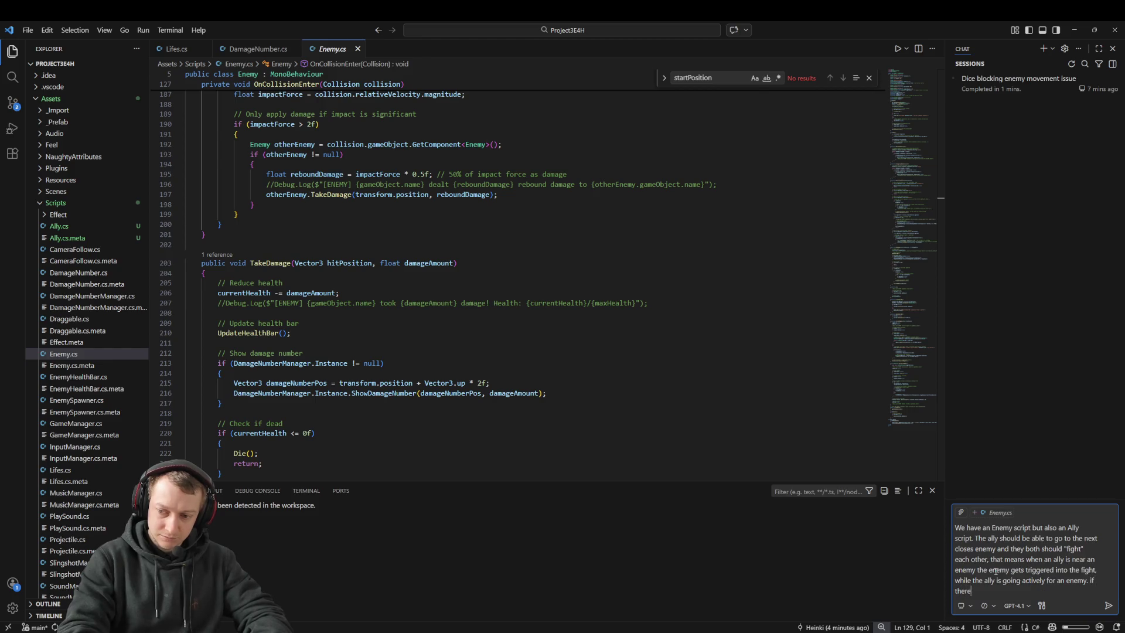
pyautogui.write('no enemy spawned yet they just s')
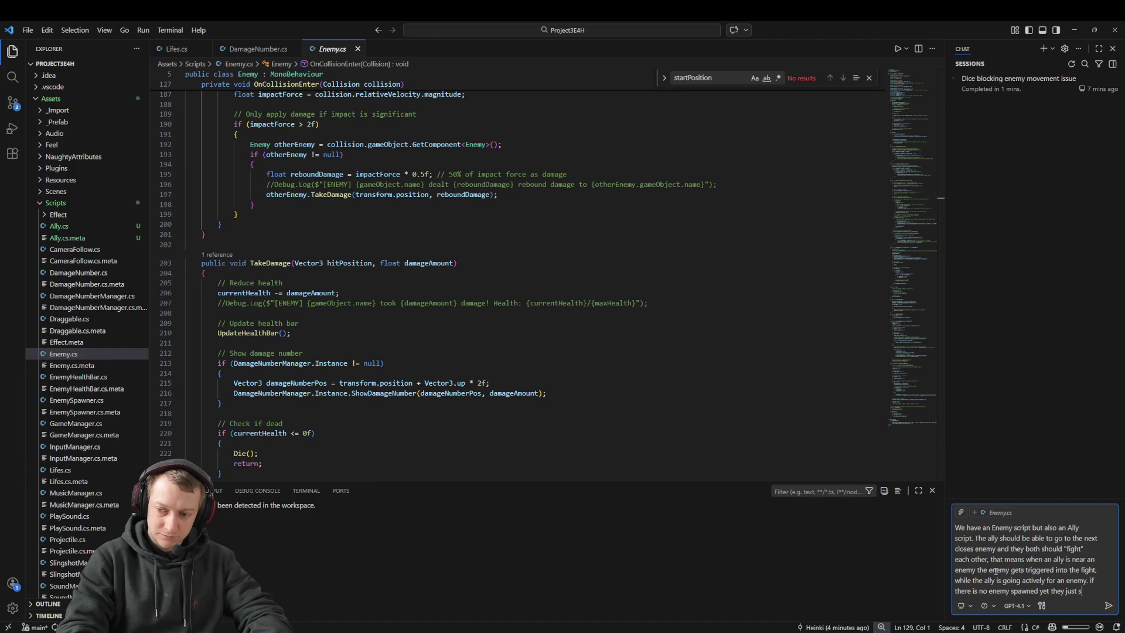
pyautogui.write('imple wai')
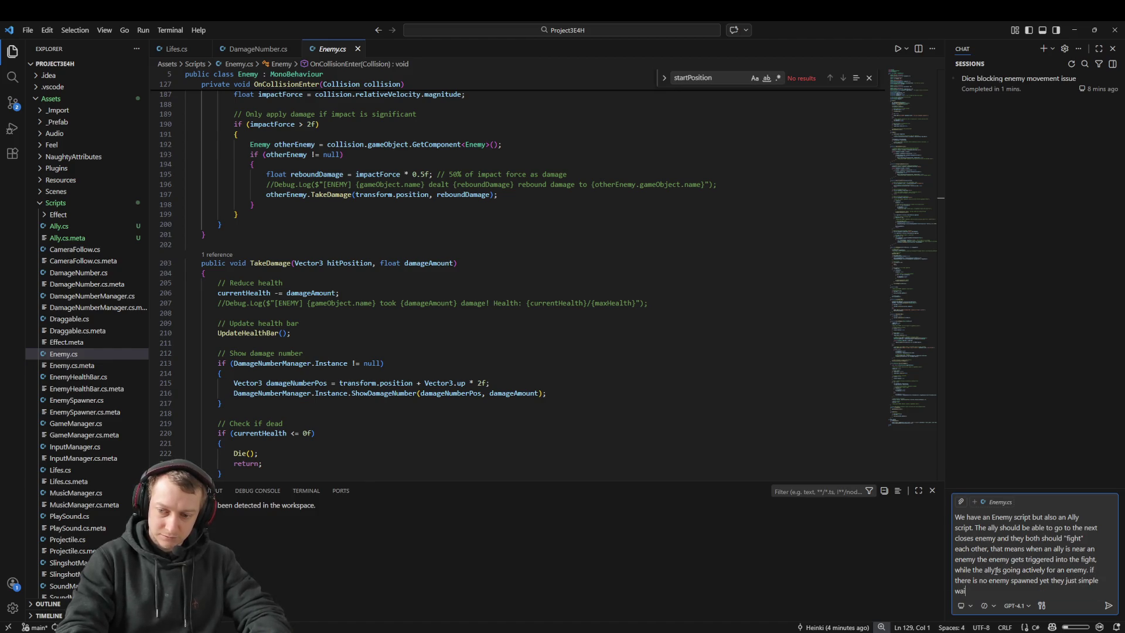
pyautogui.write('t')
# Add a paragraph giving allies and enemies attack speed and visible health bars
pyautogui.hotkey('shift', 'Return')
pyautogui.hotkey('shift', 'Return')
pyautogui.write('th sho')
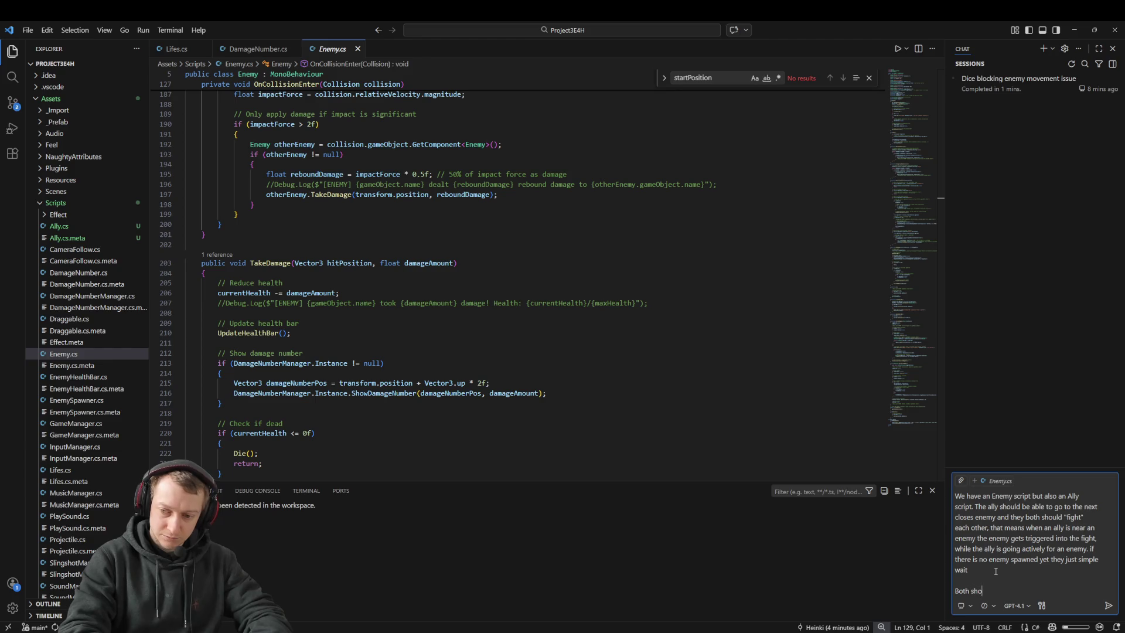
pyautogui.write('uld have an attack')
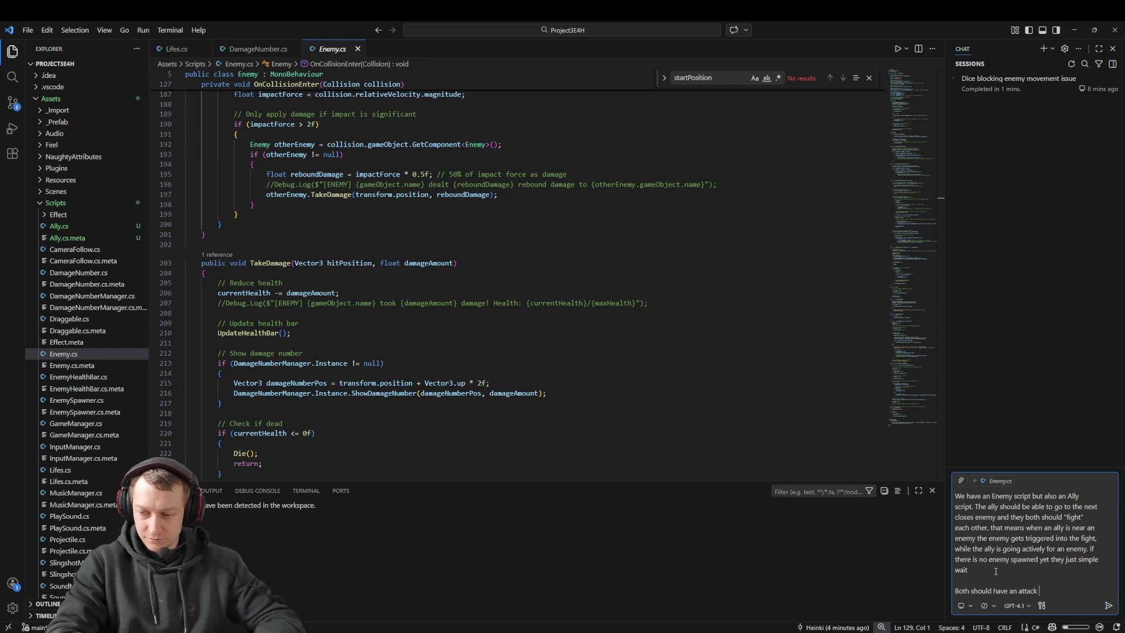
pyautogui.write('speed w')
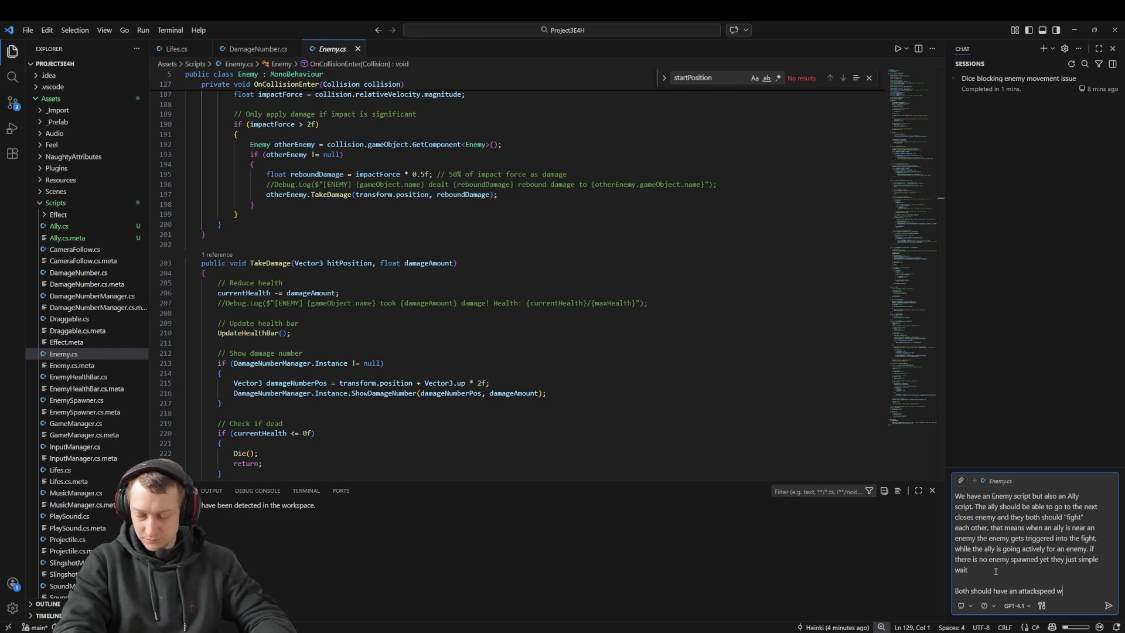
pyautogui.write('hih they attack each other and both s')
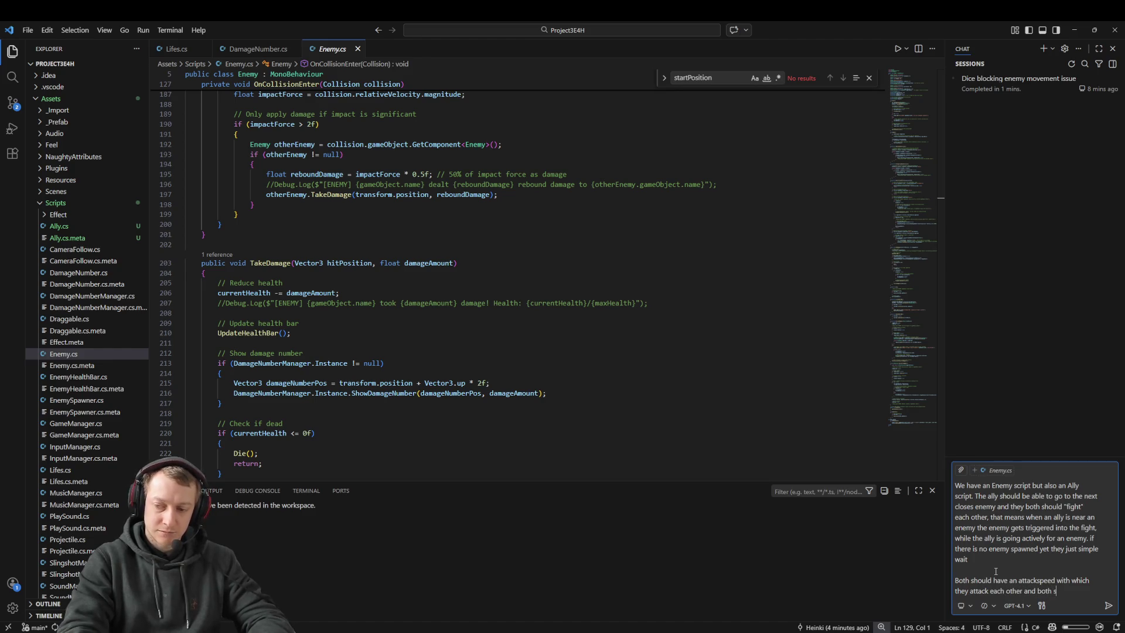
pyautogui.write('have')
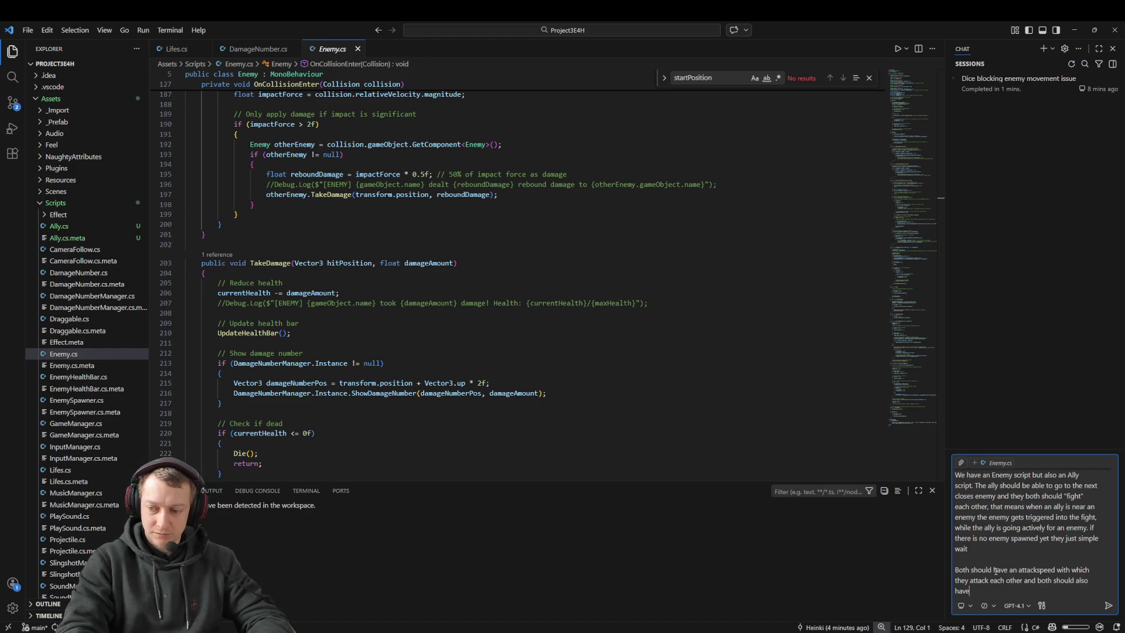
pyautogui.hotkey('ctrl', 'BackSpace')
pyautogui.hotkey('ctrl', 'BackSpace')
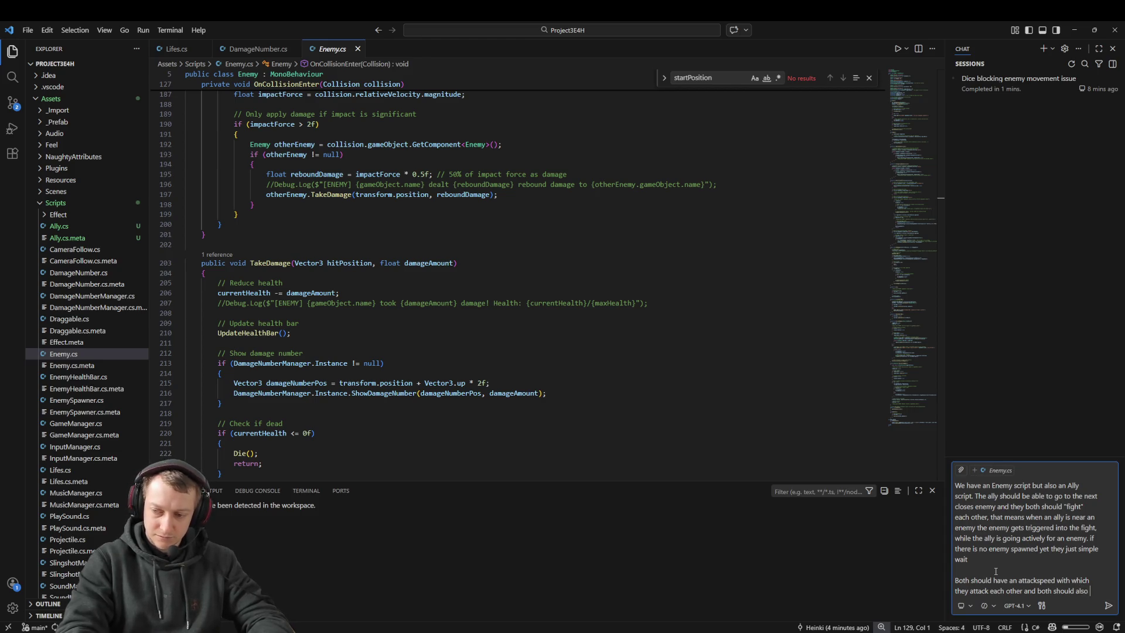
pyautogui.write('have a healthbar which the us')
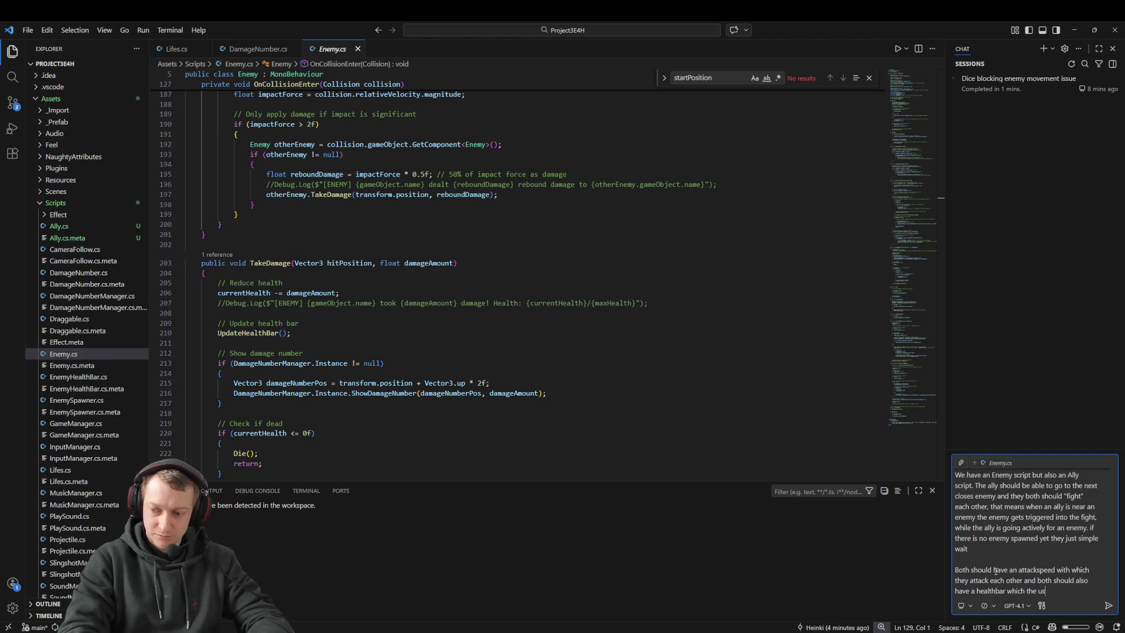
pyautogui.write('(We have tha')
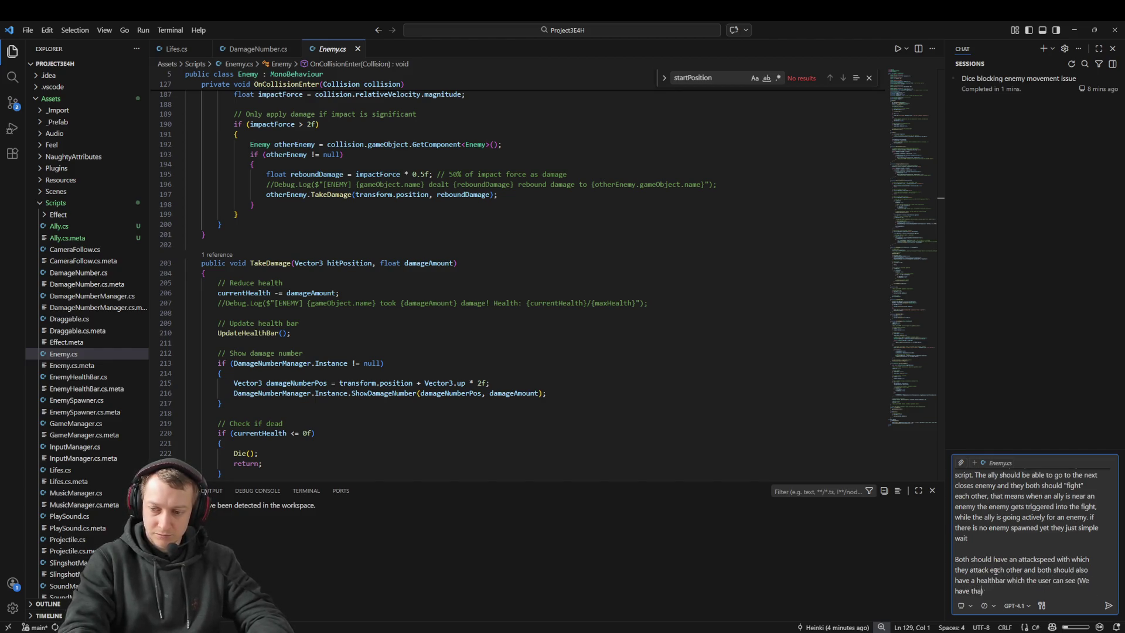
pyautogui.write('r the us')
pyautogui.write('enemy alrea')
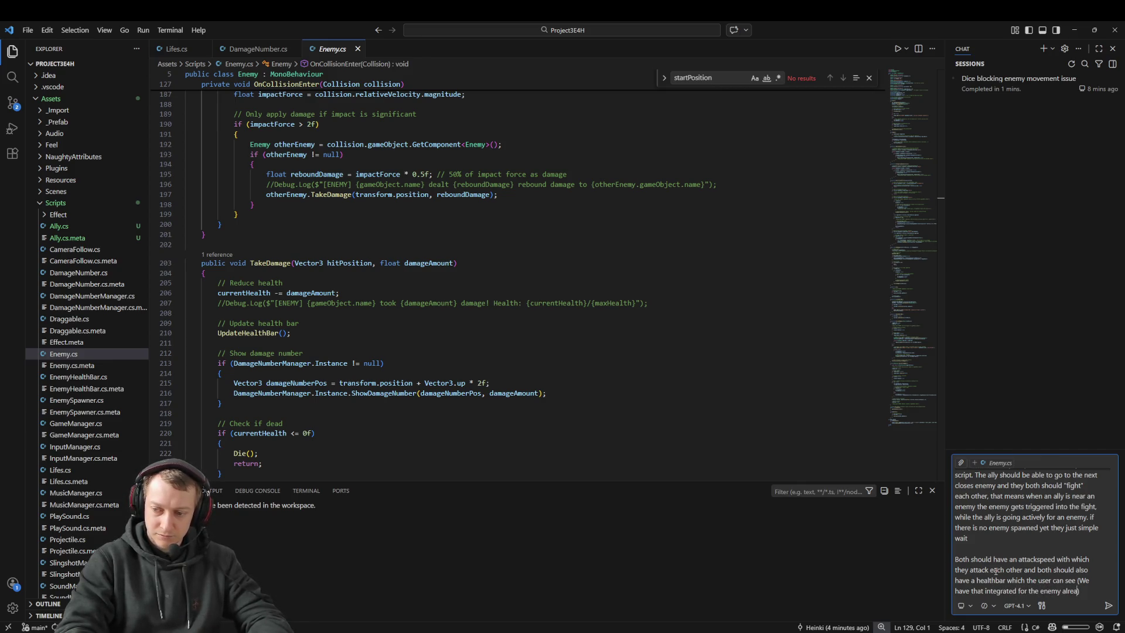
# Add a paragraph asking to adapt the script for allies spawned from the UnitDice
pyautogui.hotkey('shift', 'Return')
pyautogui.hotkey('shift', 'Return')
pyautogui.write('t')
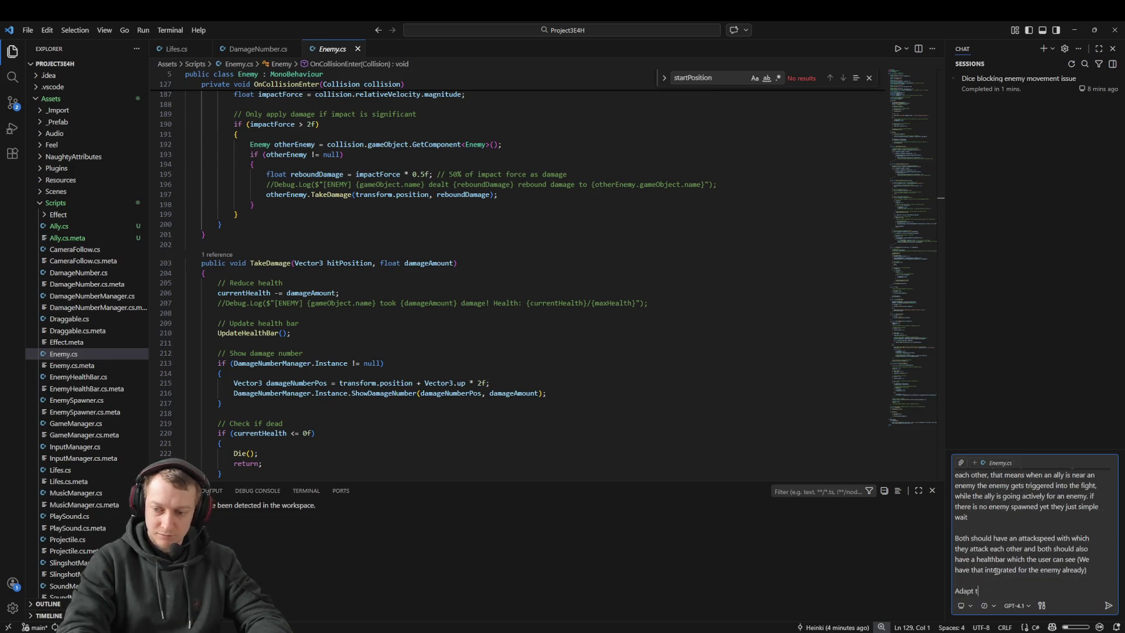
pyautogui.write('he script acco')
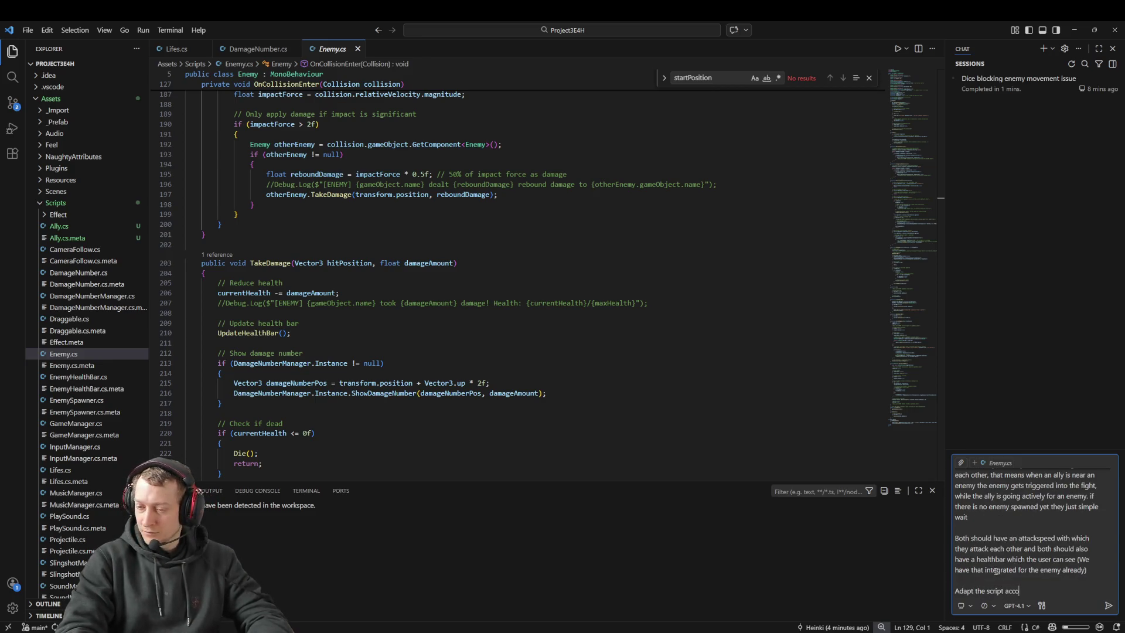
pyautogui.write('rdingly so that when the ')
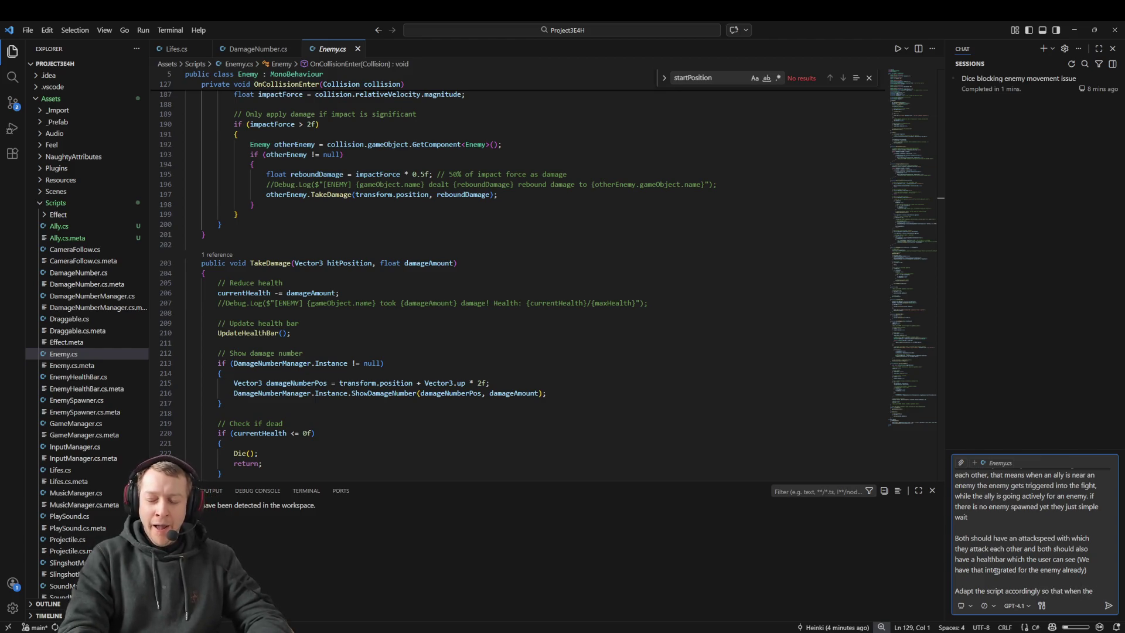
pyautogui.write('Ally g ets sp')
pyautogui.press('BackSpace')
pyautogui.press('BackSpace')
pyautogui.press('BackSpace')
pyautogui.write('ets spawned from the UnitDice')
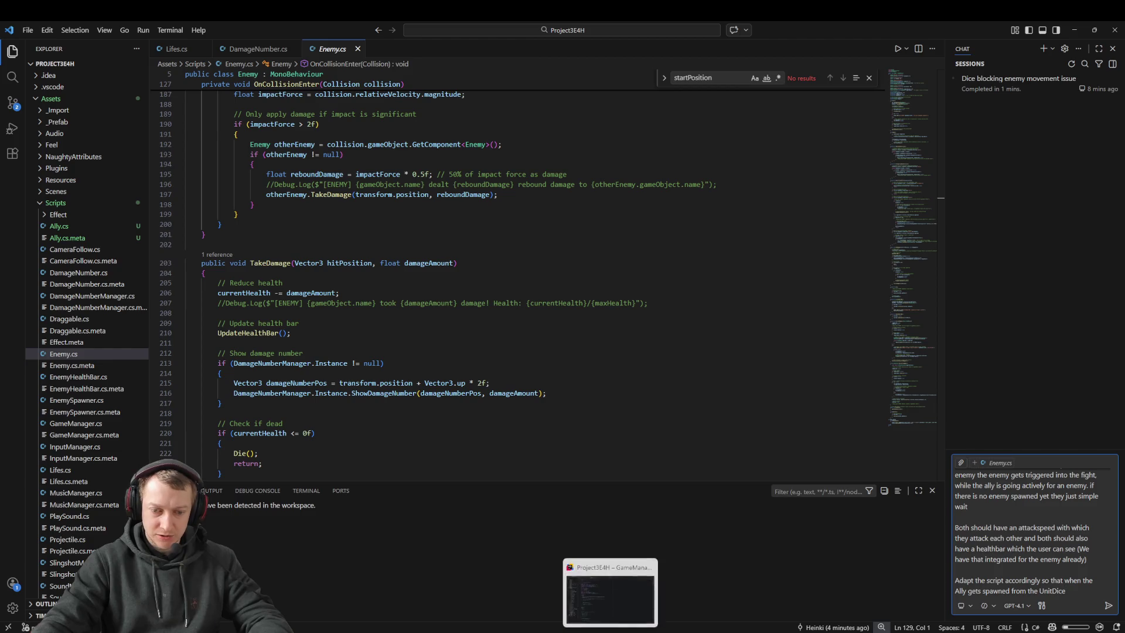
pyautogui.moveTo(321, 632)
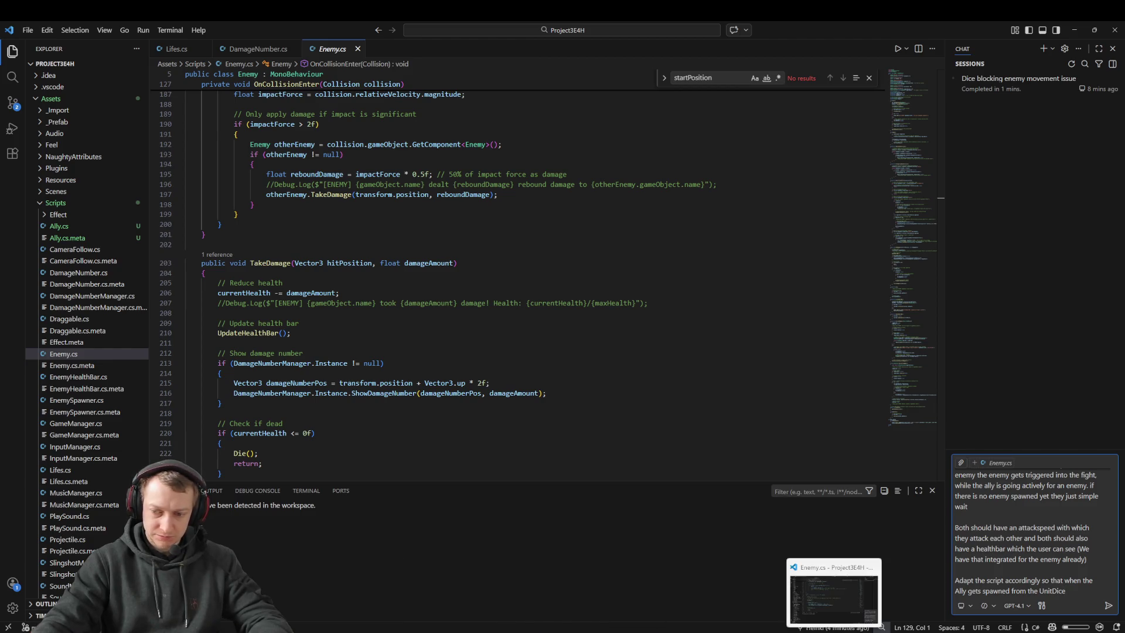
pyautogui.click(834, 632)
# Open UnitDice from Assets/_Prefab/Würfel to check its Unit Spawn Effect, then return to VS Code
pyautogui.click(614, 506)
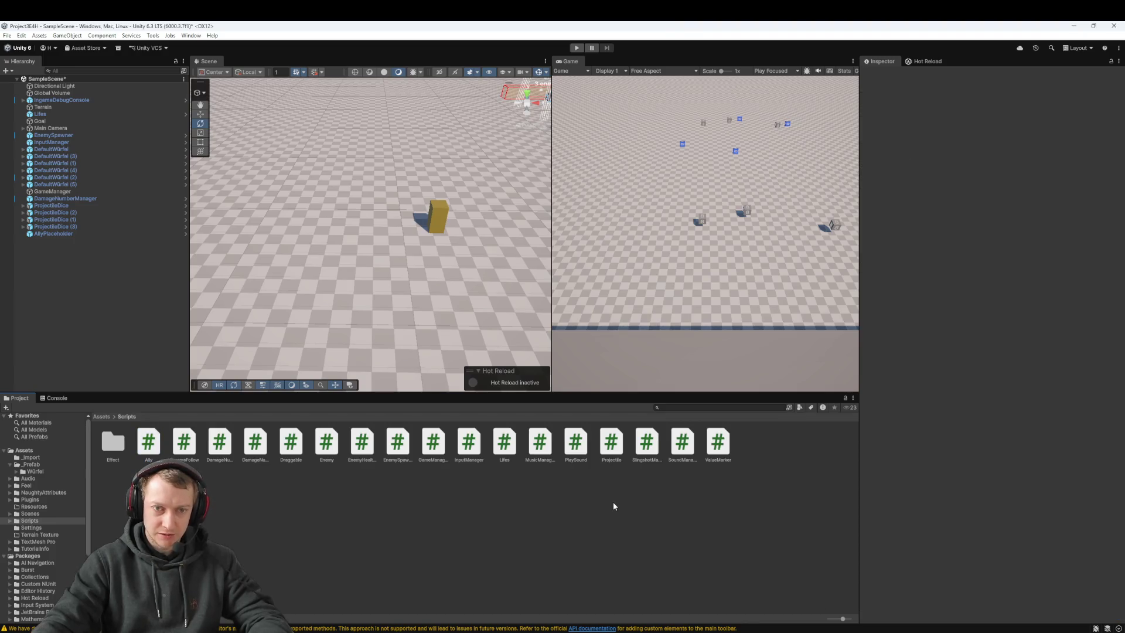
pyautogui.click(102, 417)
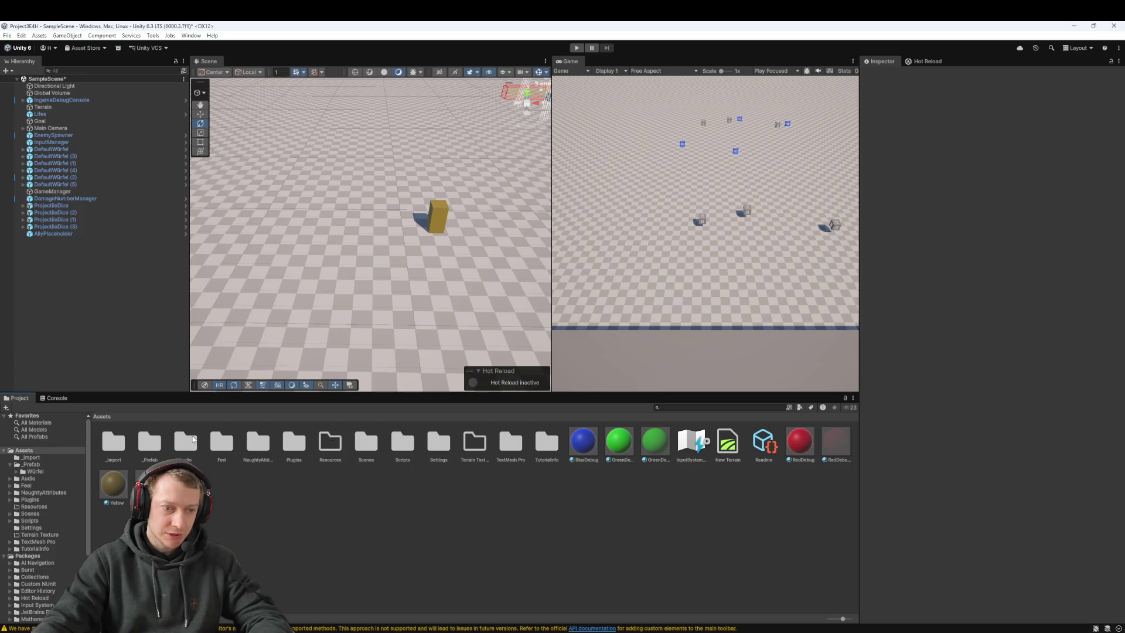
pyautogui.doubleClick(149, 442)
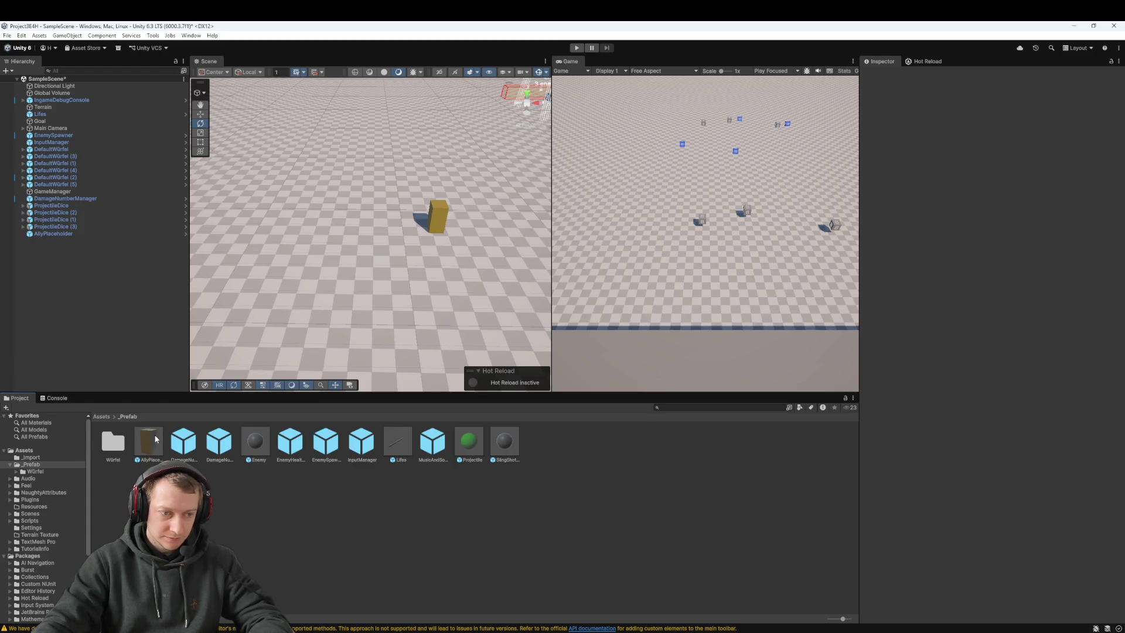
pyautogui.doubleClick(113, 442)
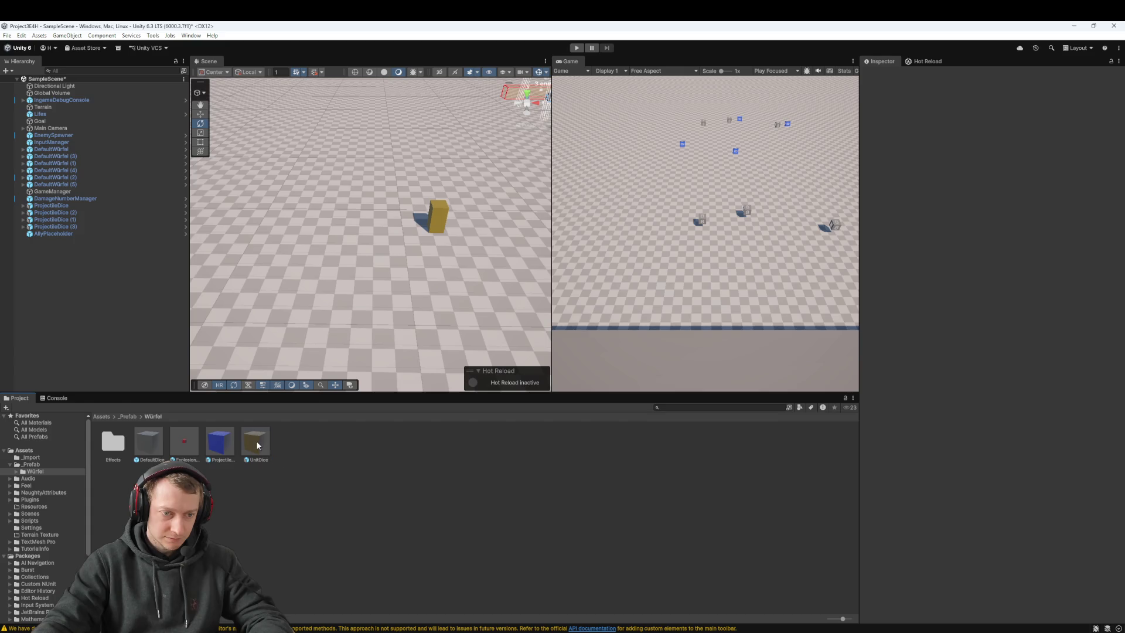
pyautogui.doubleClick(258, 445)
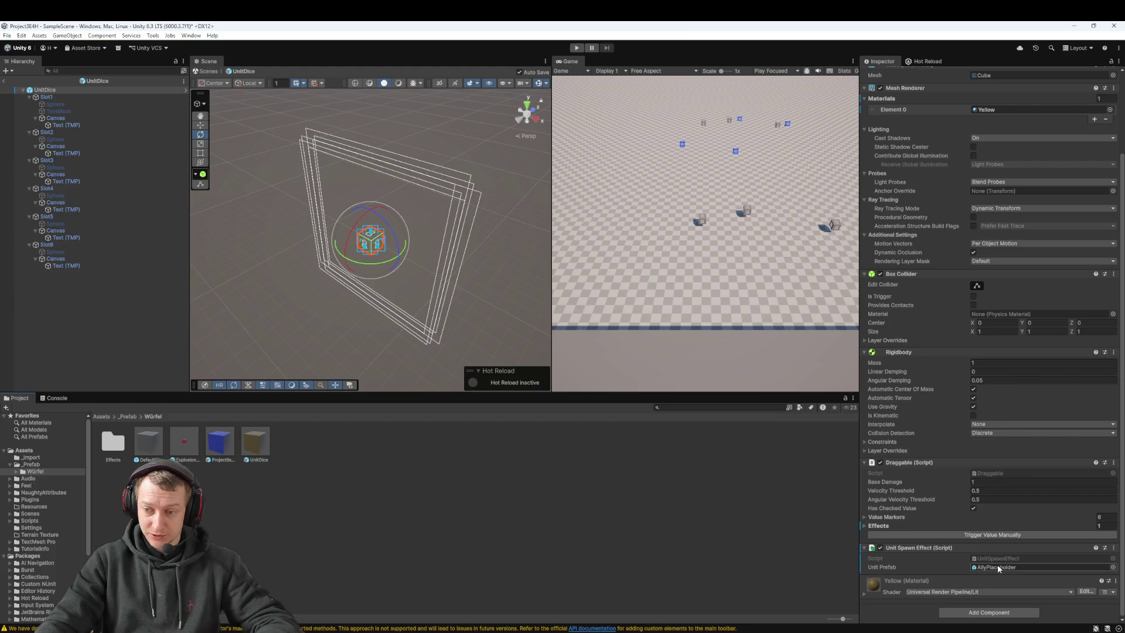
pyautogui.click(114, 443)
pyautogui.click(117, 417)
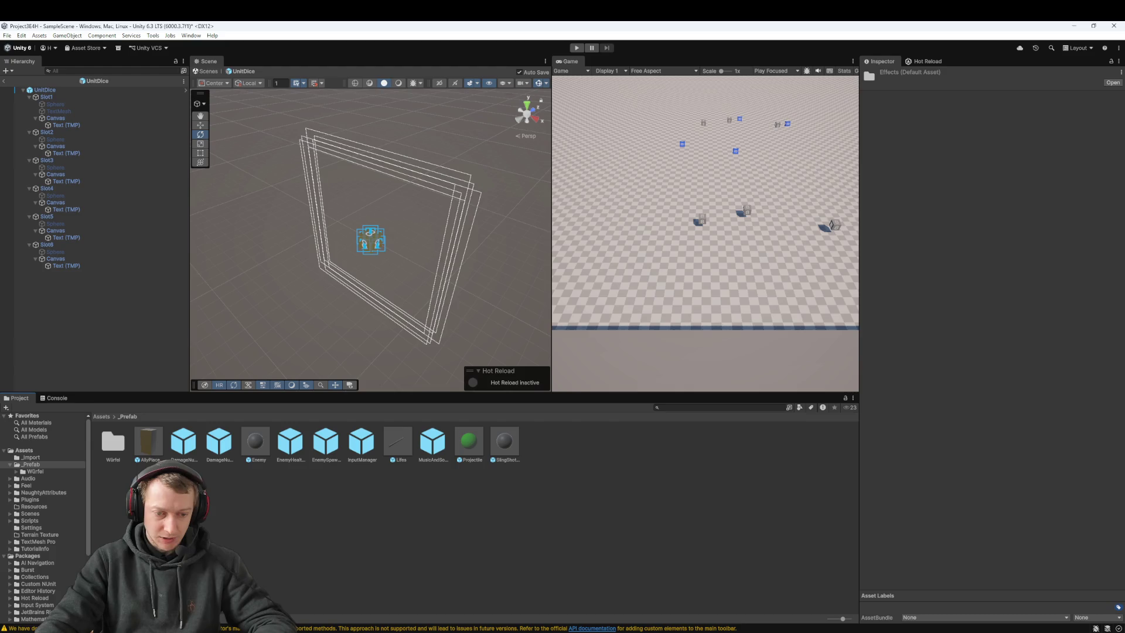
pyautogui.moveTo(396, 632)
pyautogui.click(961, 631)
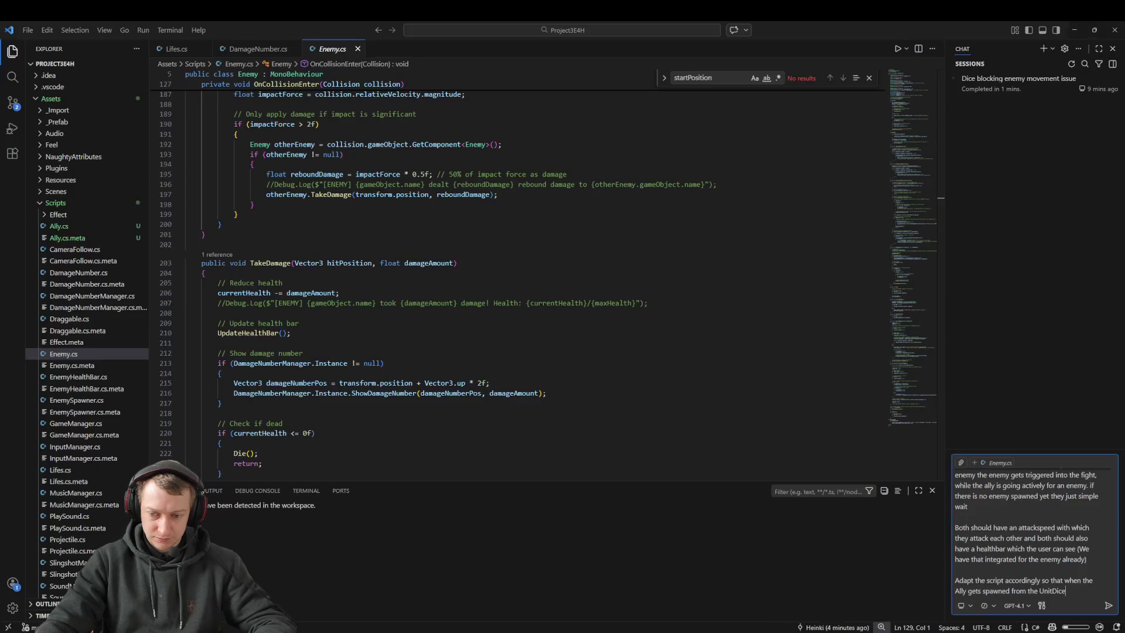
# Append that the rolled number sets how many units spawn to help the player, and send it
pyautogui.moveTo(1077, 594)
pyautogui.mouseDown()
pyautogui.moveTo(971, 591)
pyautogui.moveTo(1030, 592)
pyautogui.mouseUp()
pyautogui.click(1067, 591)
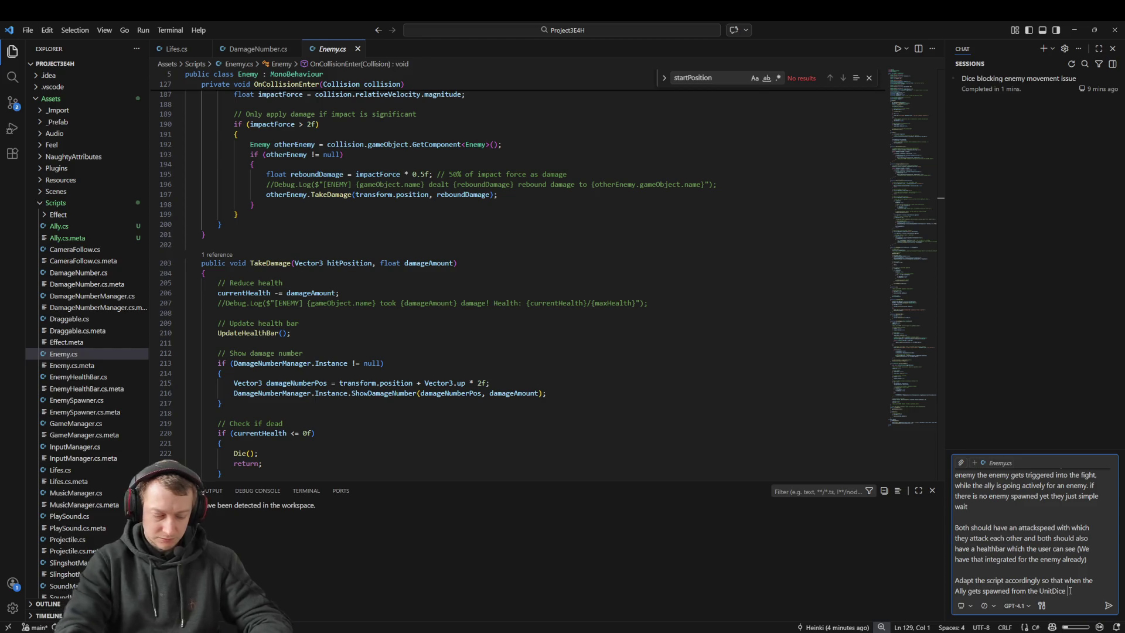
pyautogui.write('(depending on the Number that g')
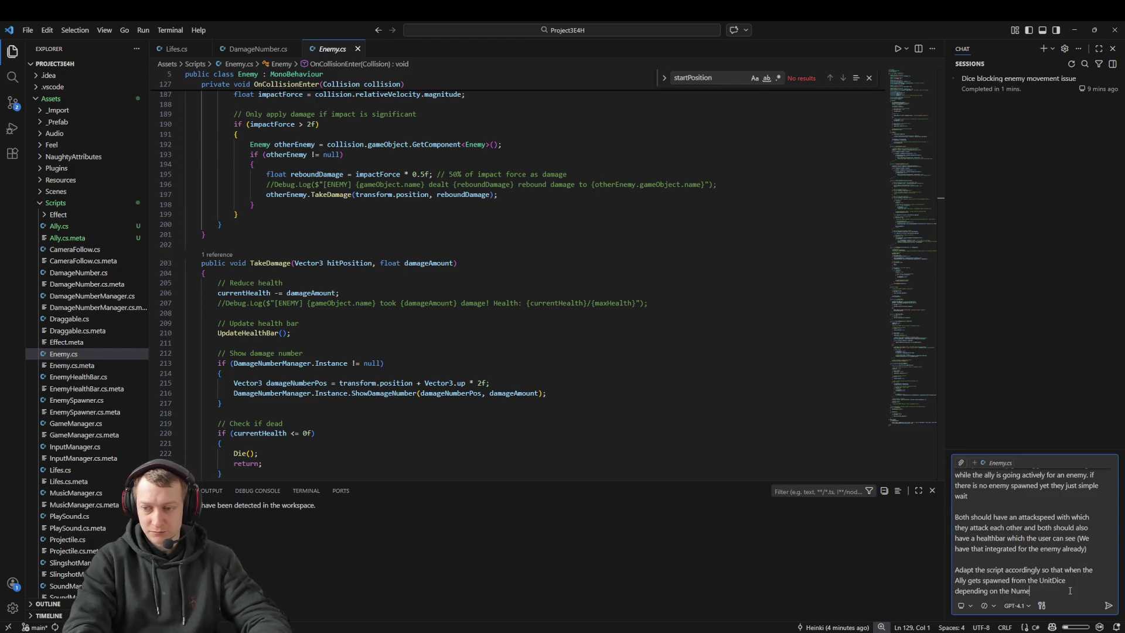
pyautogui.write('ot rolled')
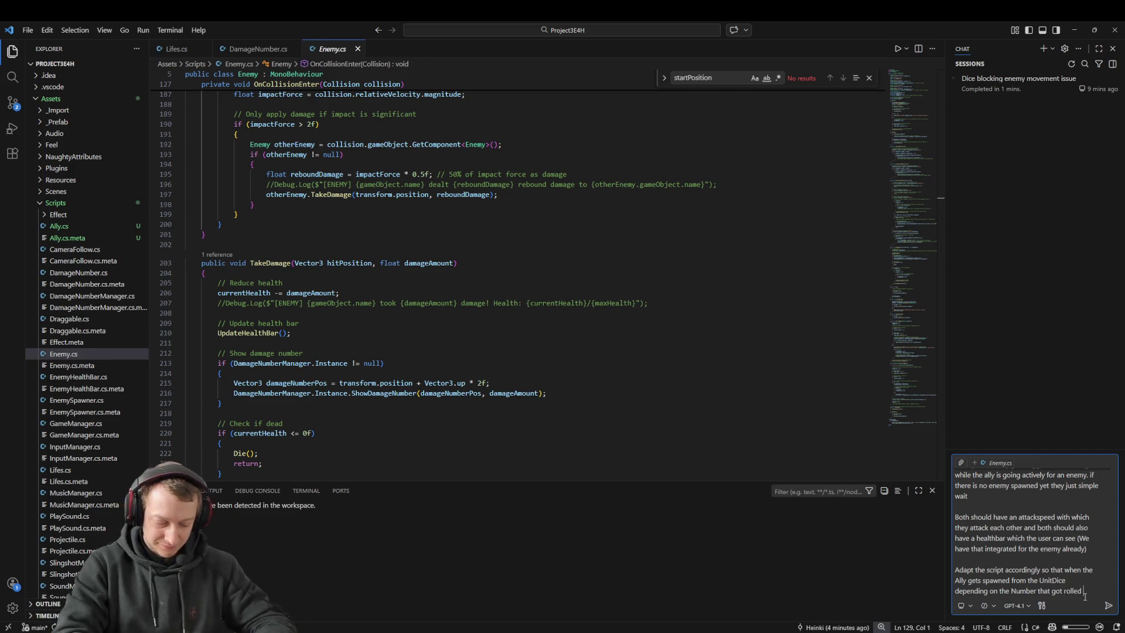
pyautogui.write(' the amount of units spawn to hel')
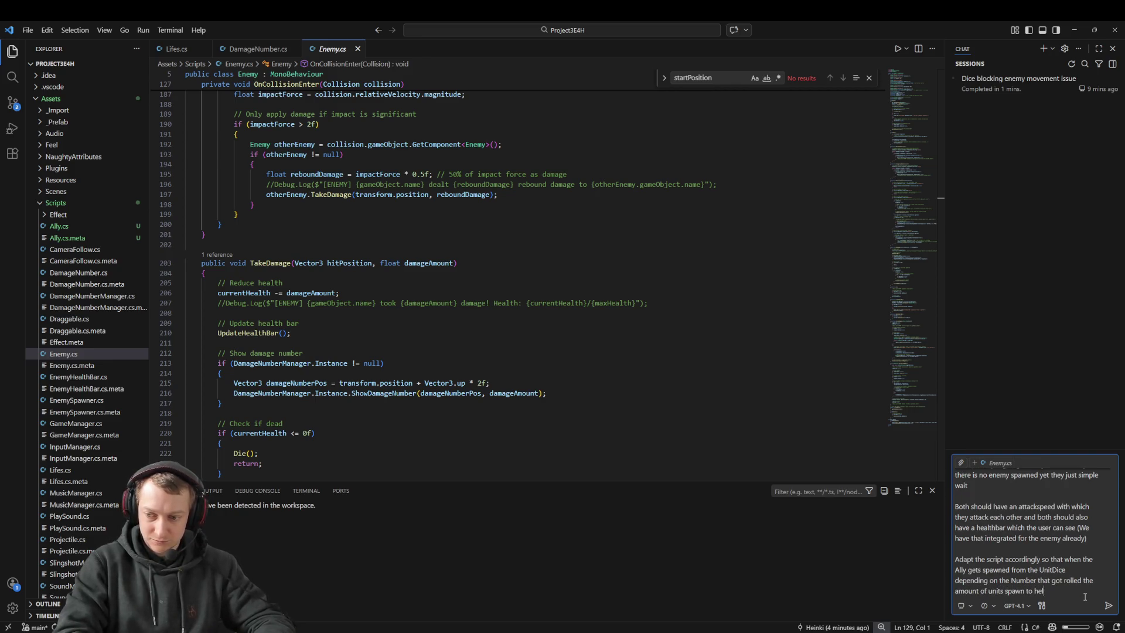
pyautogui.write('player')
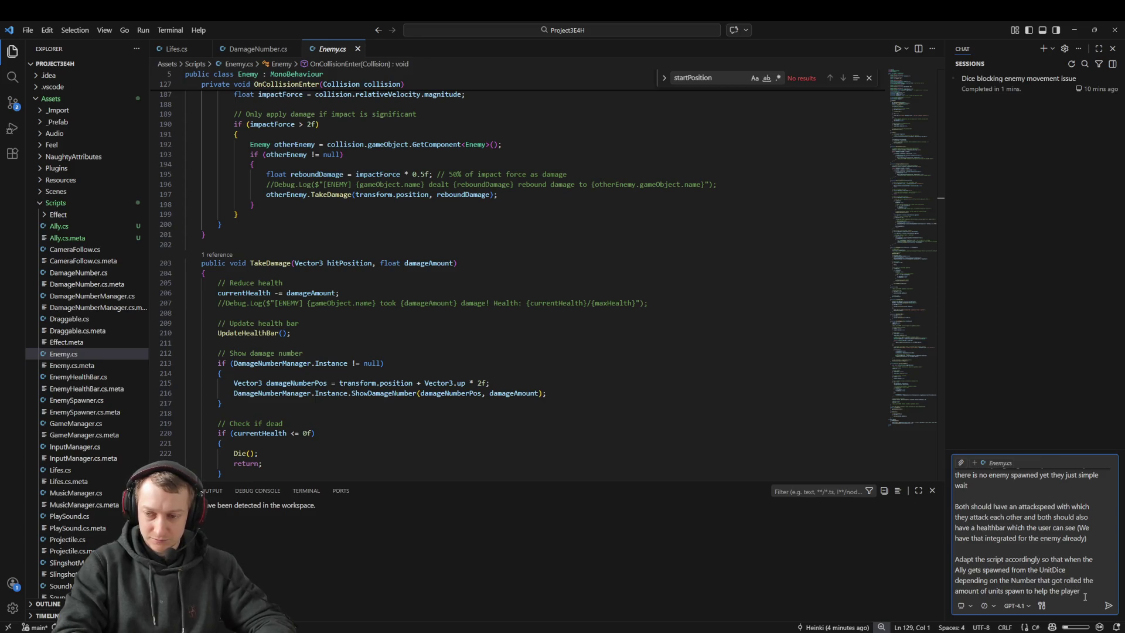
pyautogui.press('Return')
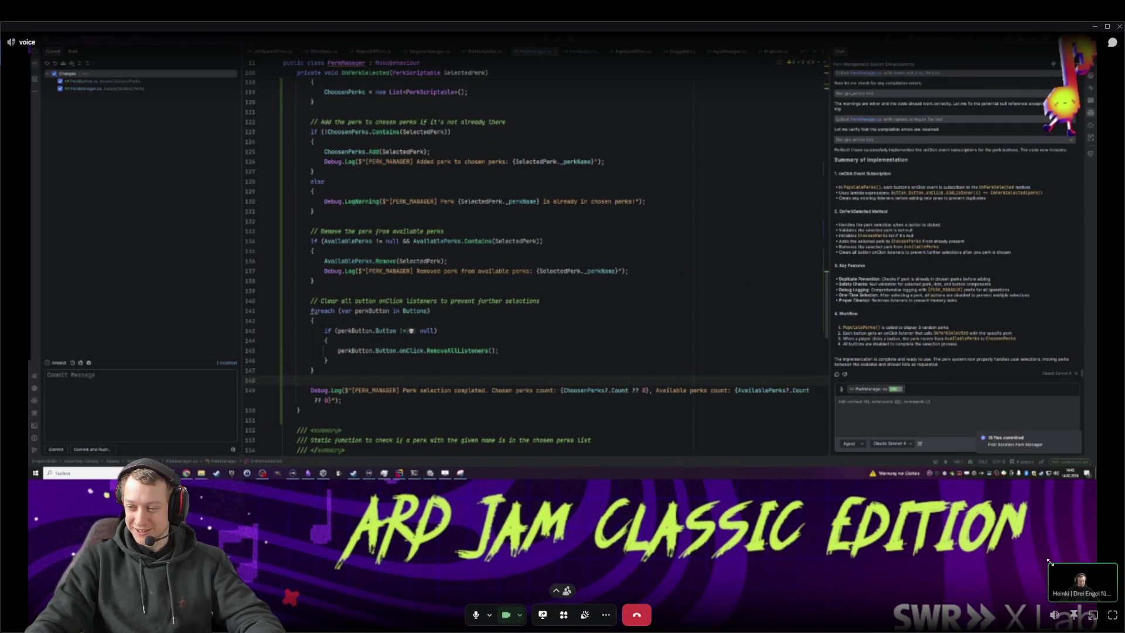
# Show the Discord call's participant grid and focus the host's video tile
pyautogui.click(1058, 581)
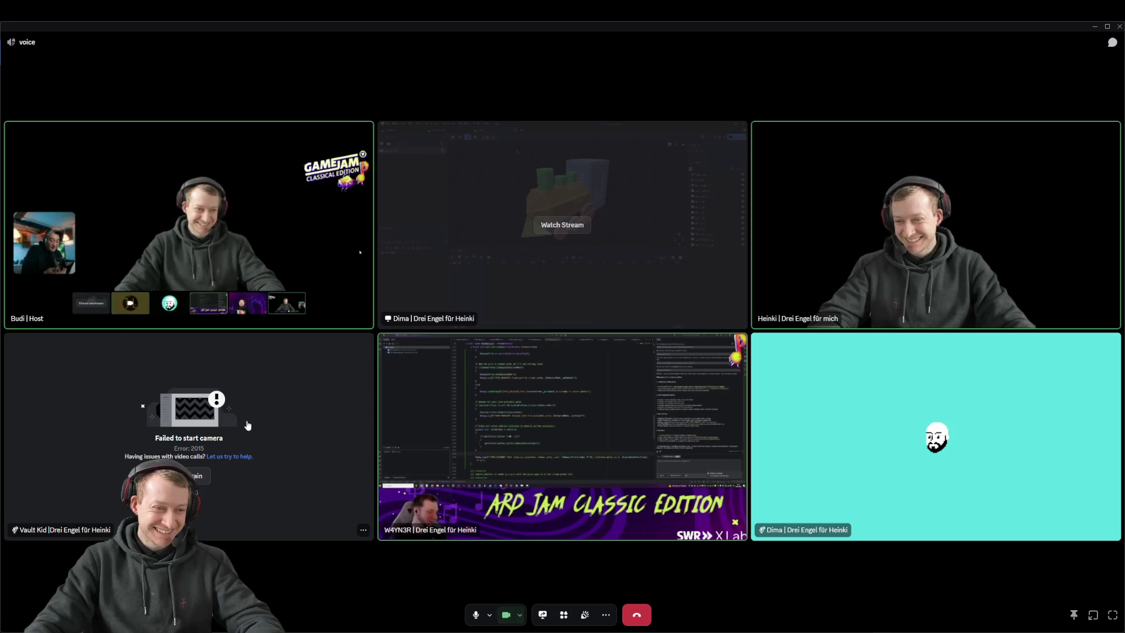
pyautogui.click(191, 271)
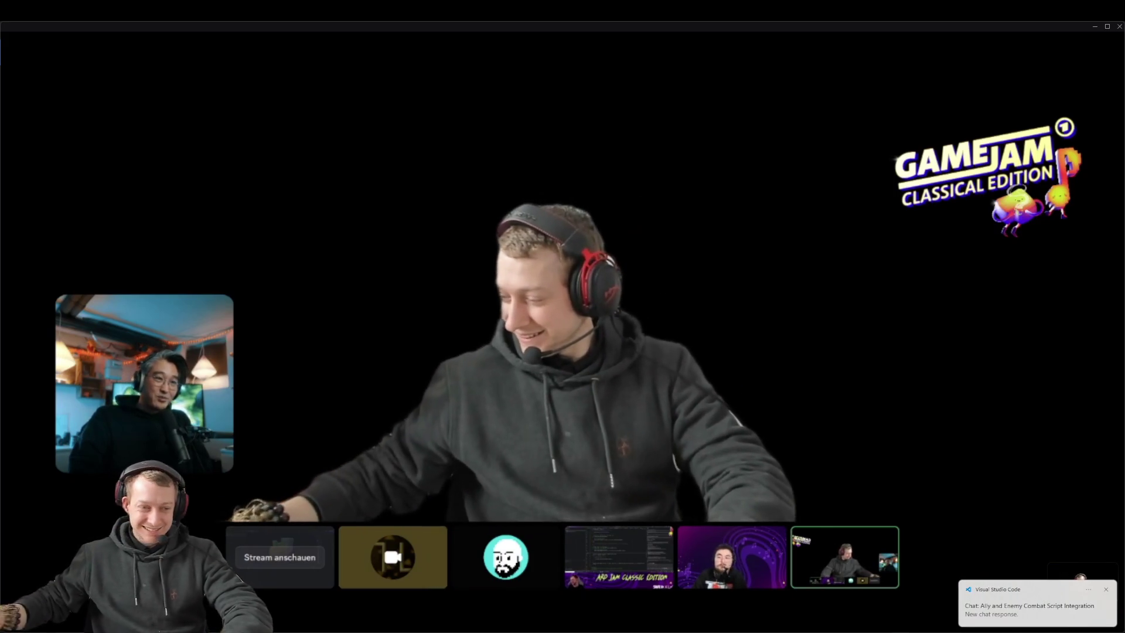
pyautogui.moveTo(377, 364)
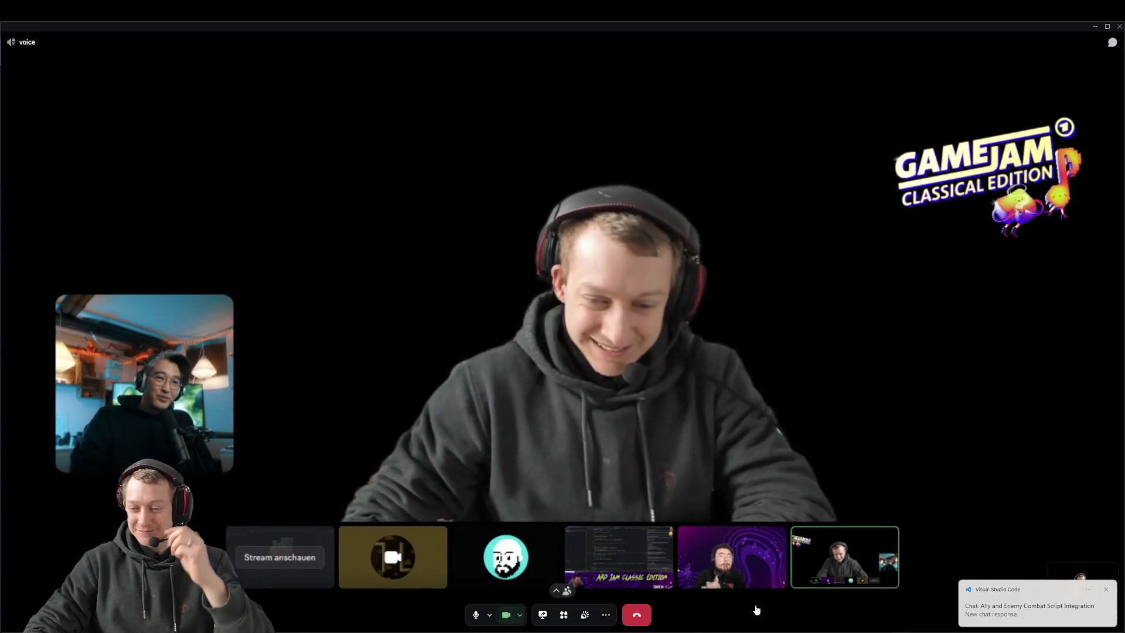
pyautogui.hotkey('alt', 'Tab')
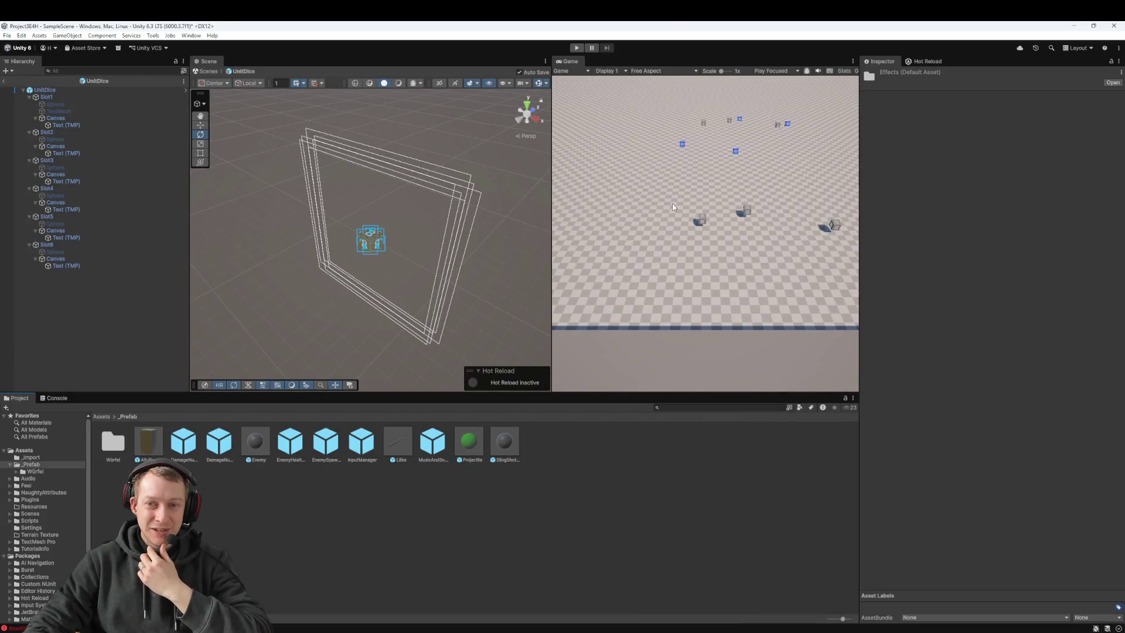
# Check back on the Discord call, then drag Unity's Game tab over toward the Scene panel
pyautogui.moveTo(449, 631)
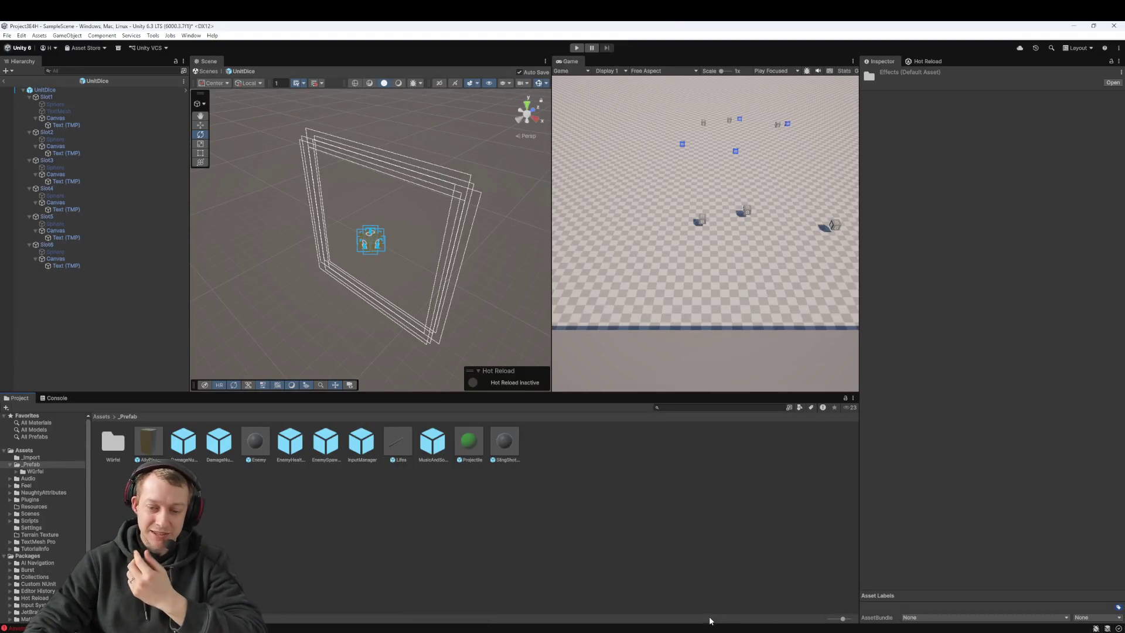
pyautogui.moveTo(866, 632)
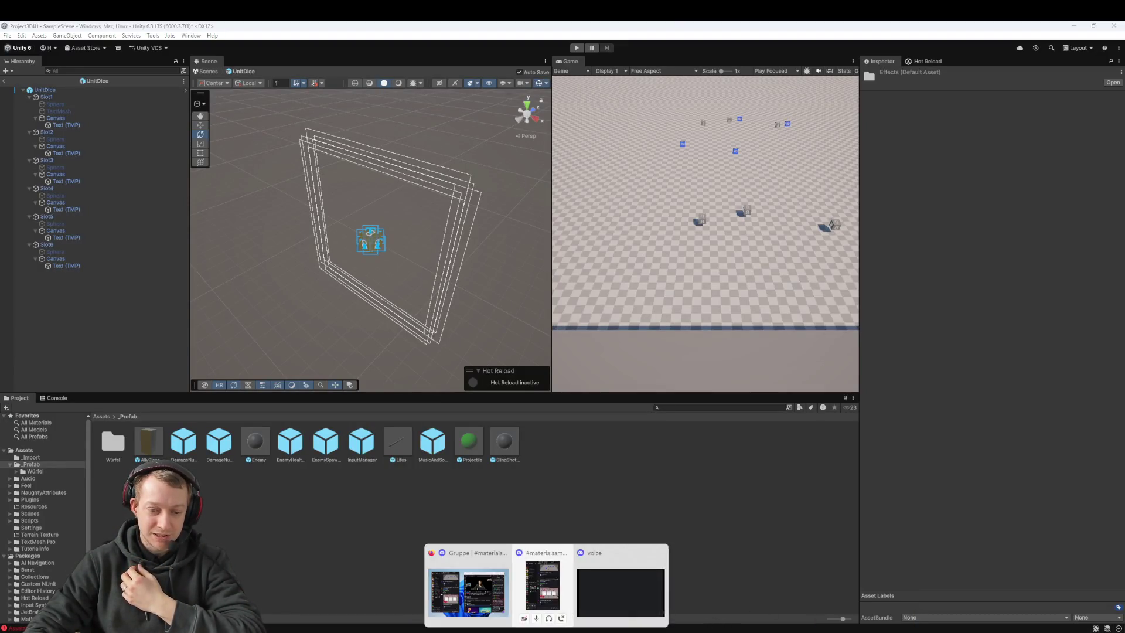
pyautogui.click(623, 595)
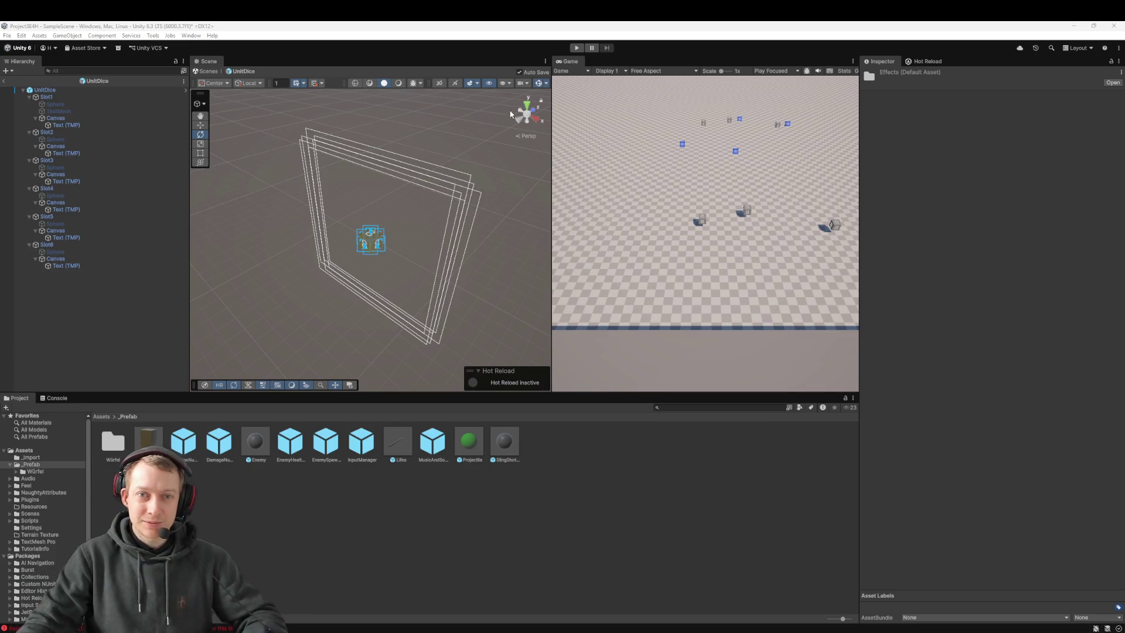
pyautogui.moveTo(567, 61); pyautogui.dragTo(439, 67)
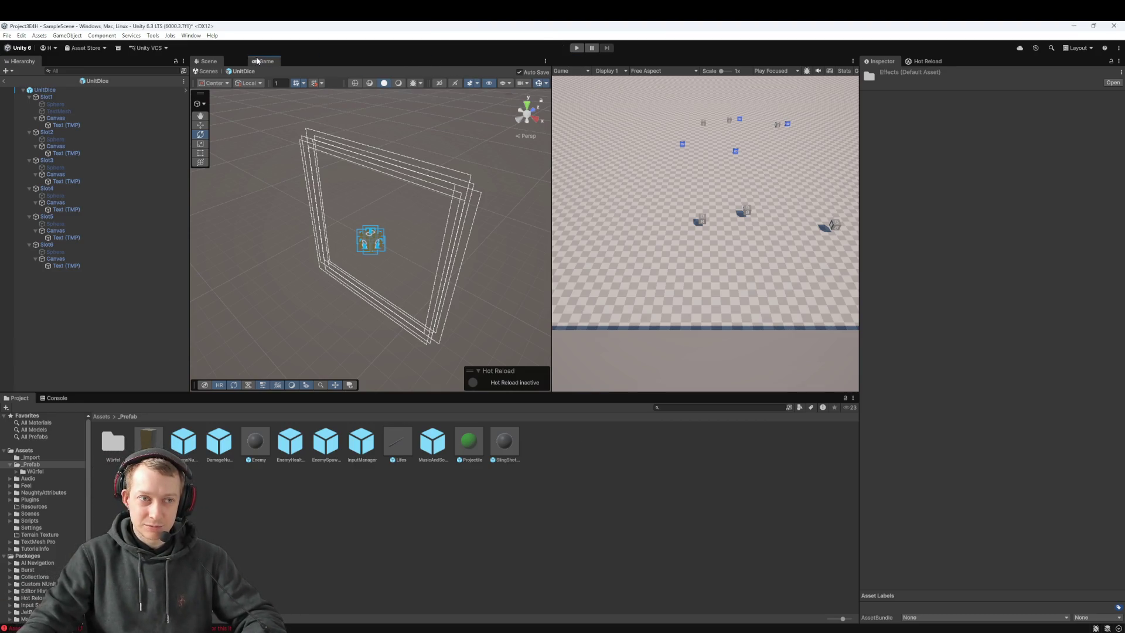
# Dock the Game view beside Scene, exit UnitDice to SampleScene, delete AllyPlaceholder, then switch to Fork
pyautogui.moveTo(257, 60); pyautogui.dragTo(253, 61)
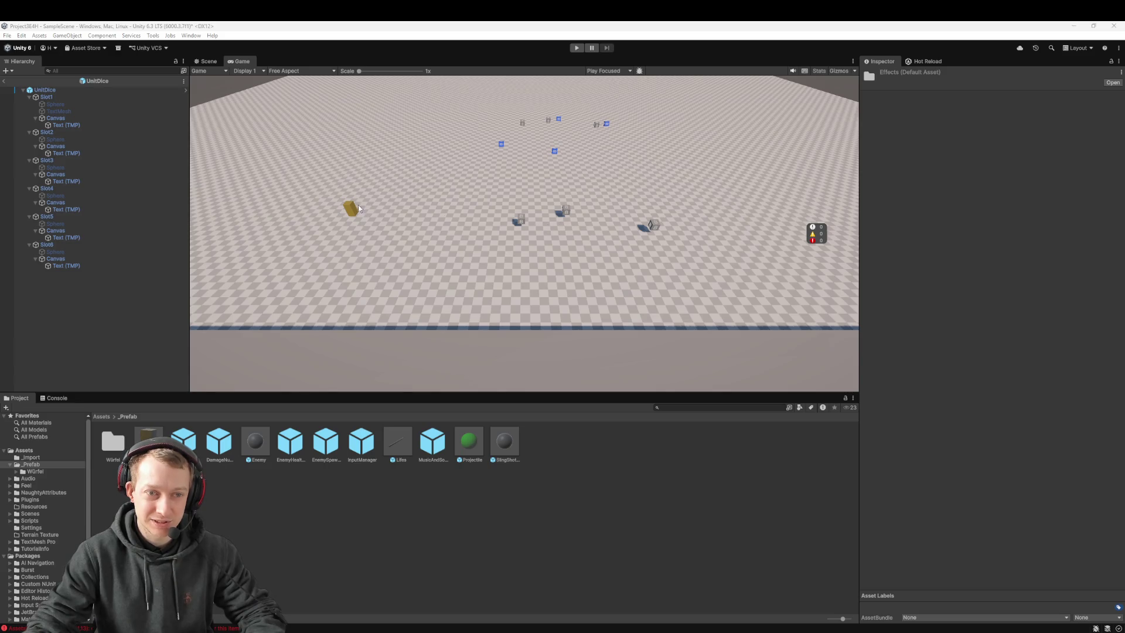
pyautogui.click(4, 80)
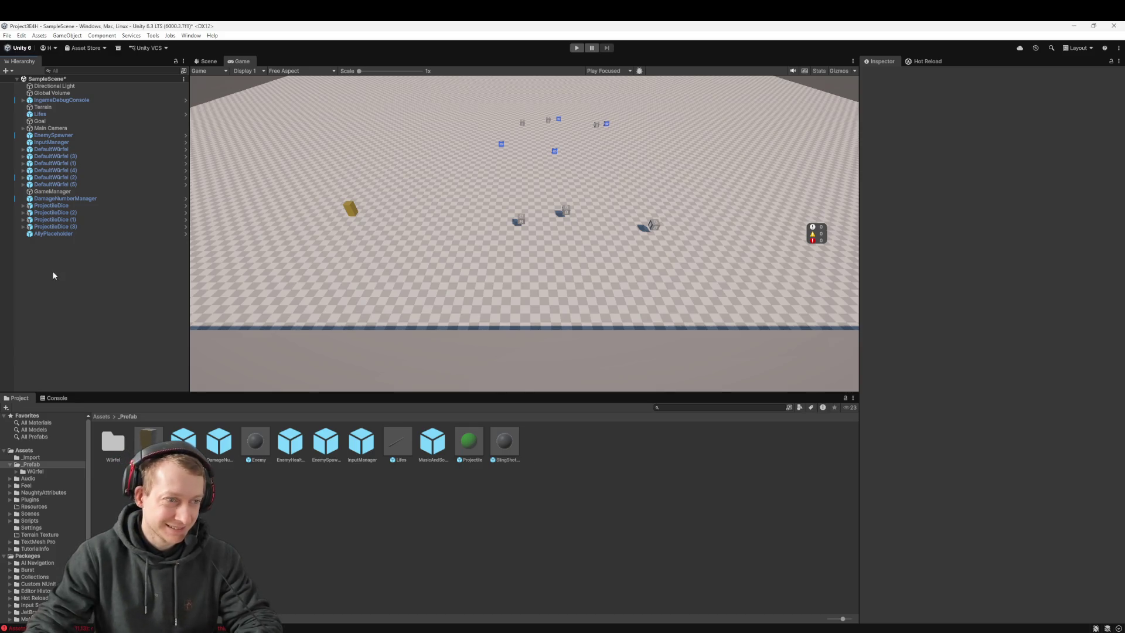
pyautogui.click(51, 234)
pyautogui.press('Delete')
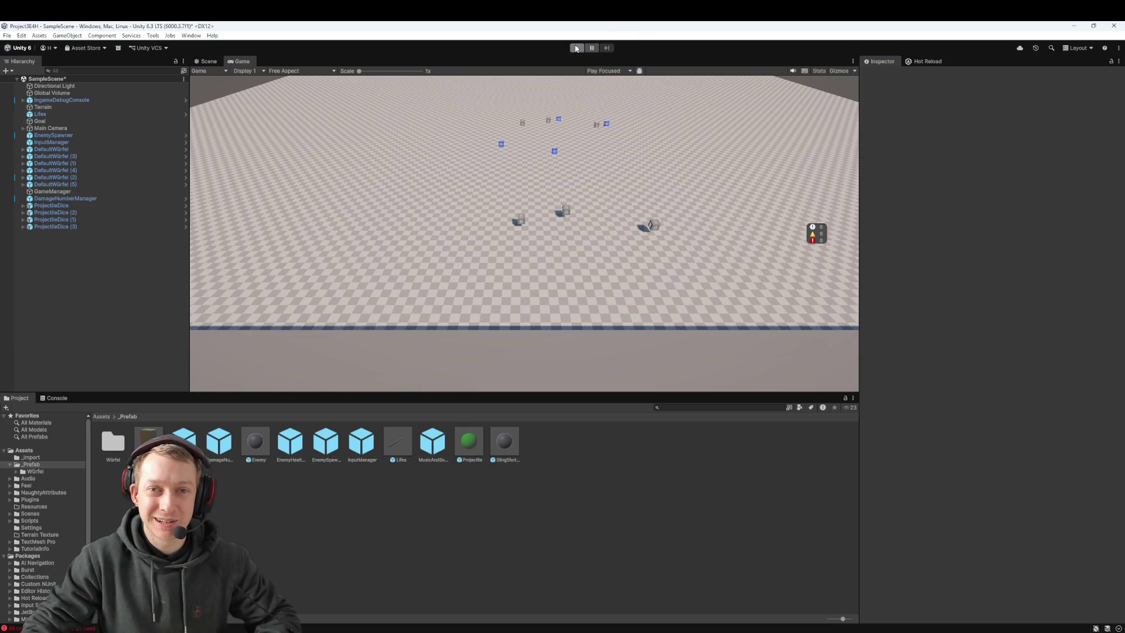
pyautogui.click(384, 626)
pyautogui.hotkey('alt', 'Tab')
# Stash all three unstaged changes (Ally.cs, its meta file, Enemy.cs) in Fork as 'TESTg', then return to Unity
pyautogui.click(337, 201)
pyautogui.hotkey('ctrl', 'a')
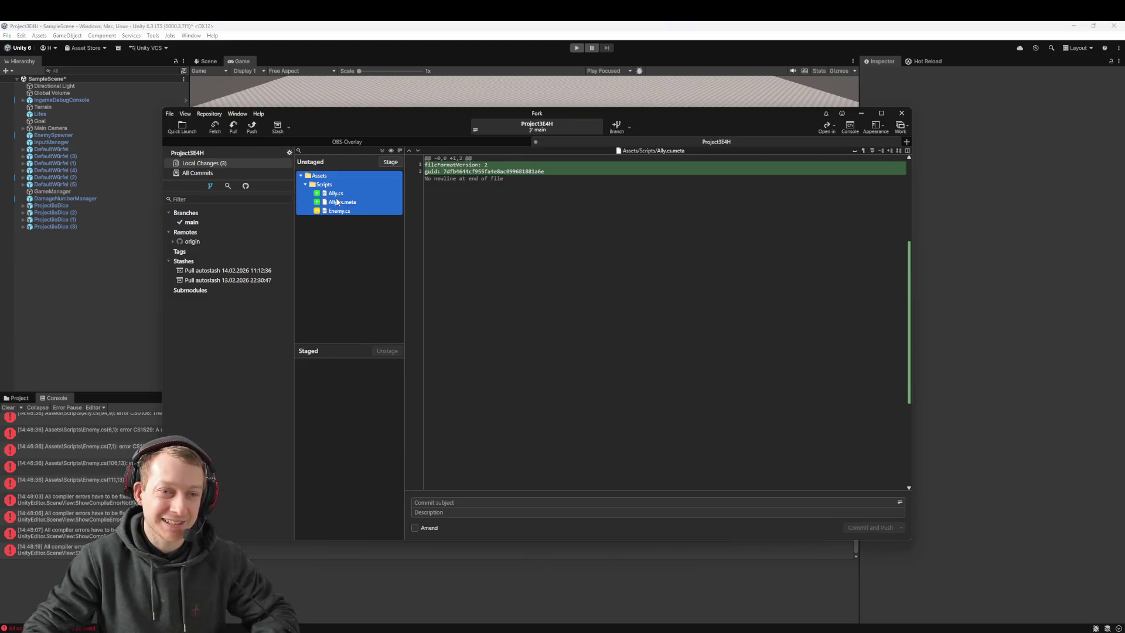
pyautogui.rightClick(338, 201)
pyautogui.click(376, 292)
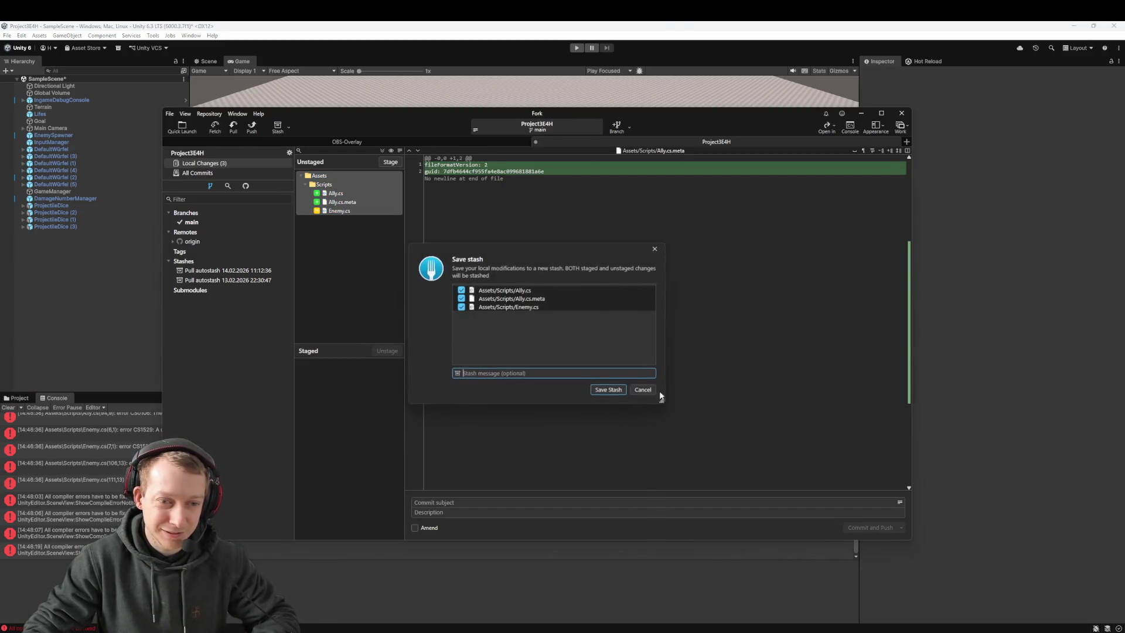
pyautogui.write('TESTg')
pyautogui.press('Return')
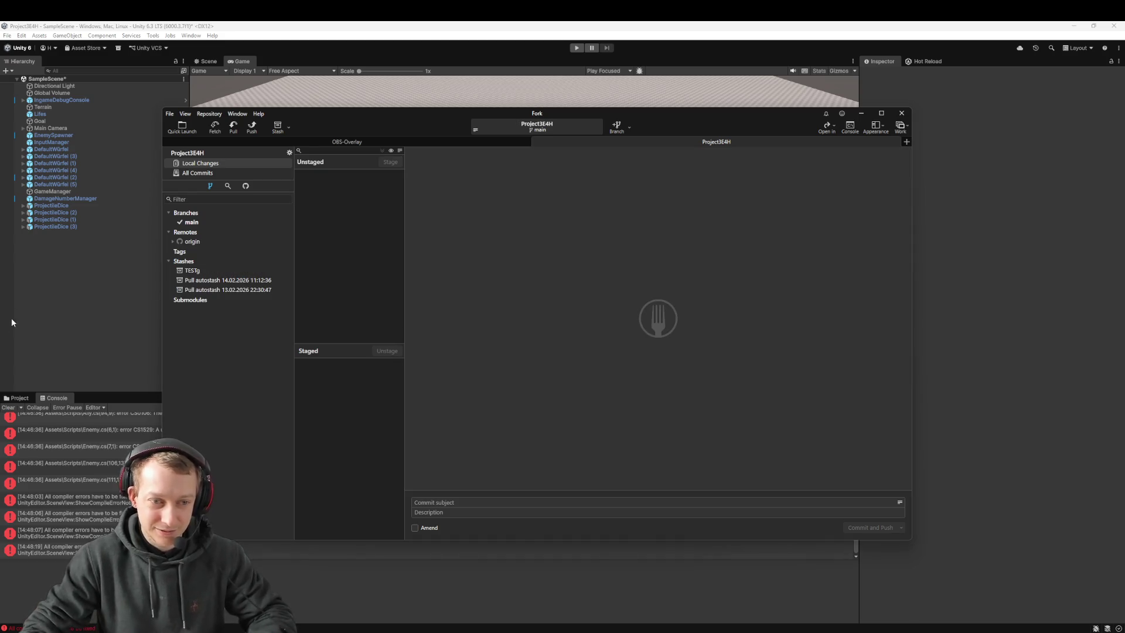
pyautogui.hotkey('alt', 'Tab')
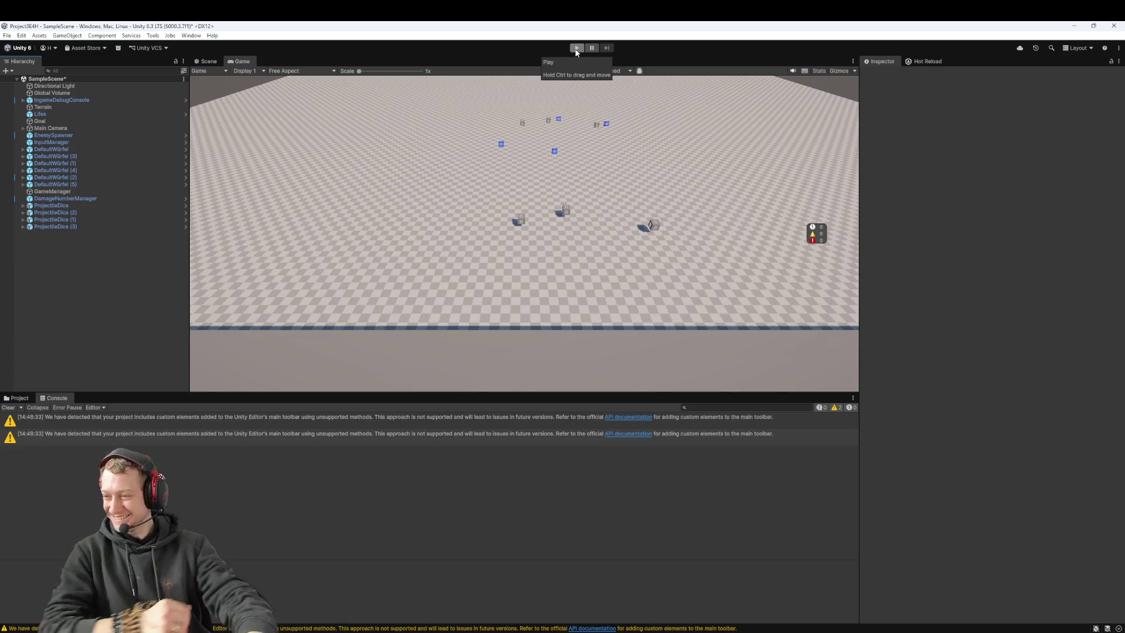
# Enter play mode, resume the paused game, and fire the first slotted dice at the enemies
pyautogui.click(576, 48)
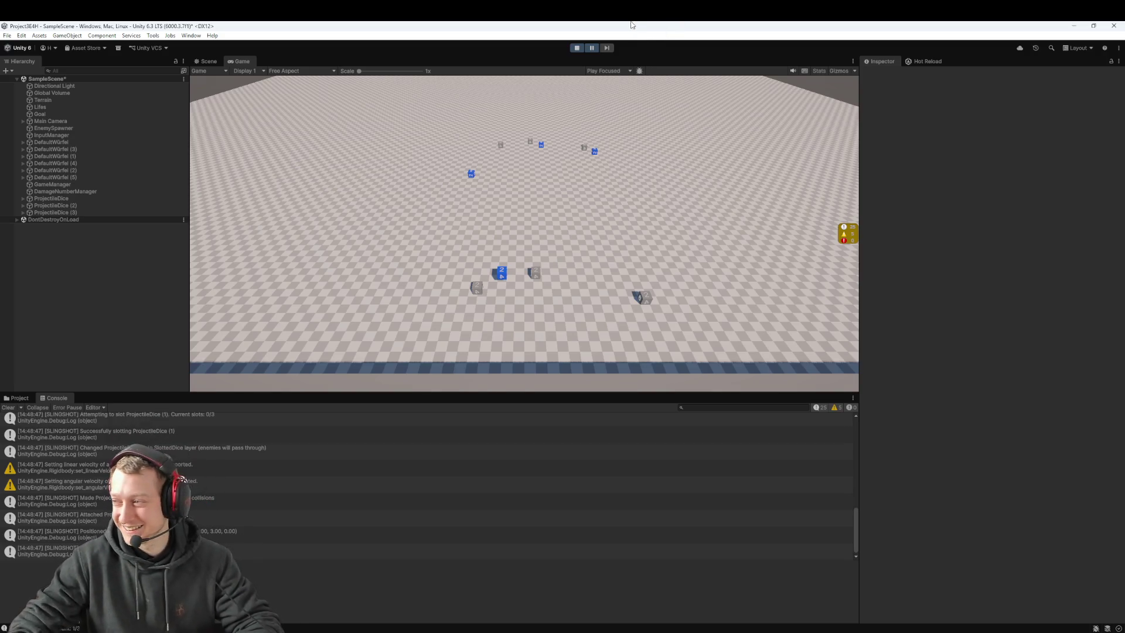
pyautogui.click(594, 49)
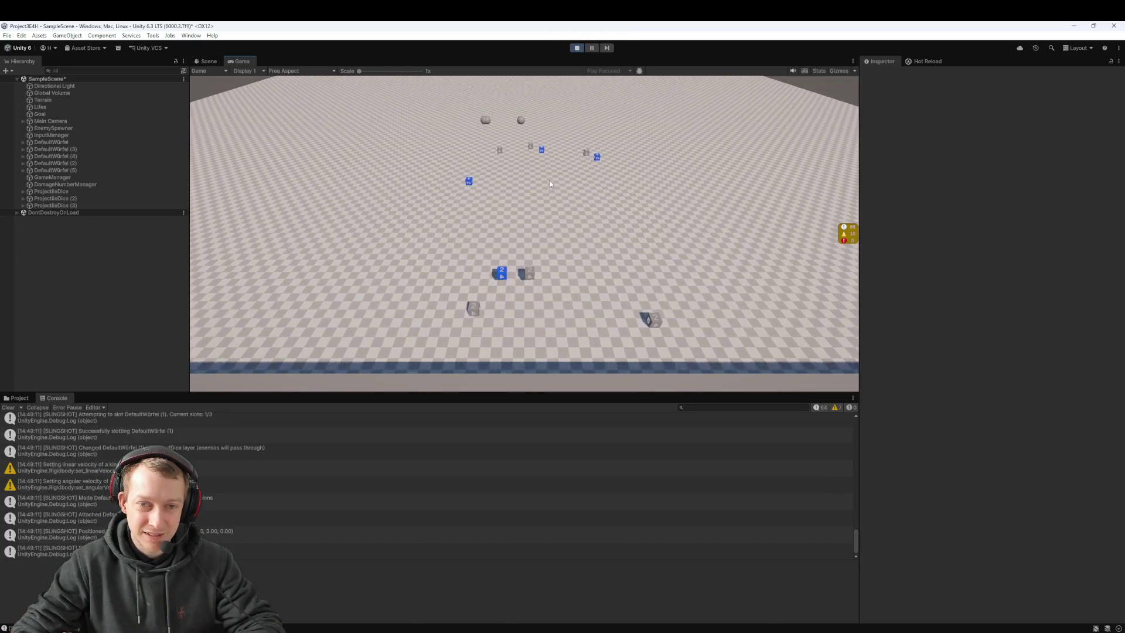
pyautogui.click(543, 154)
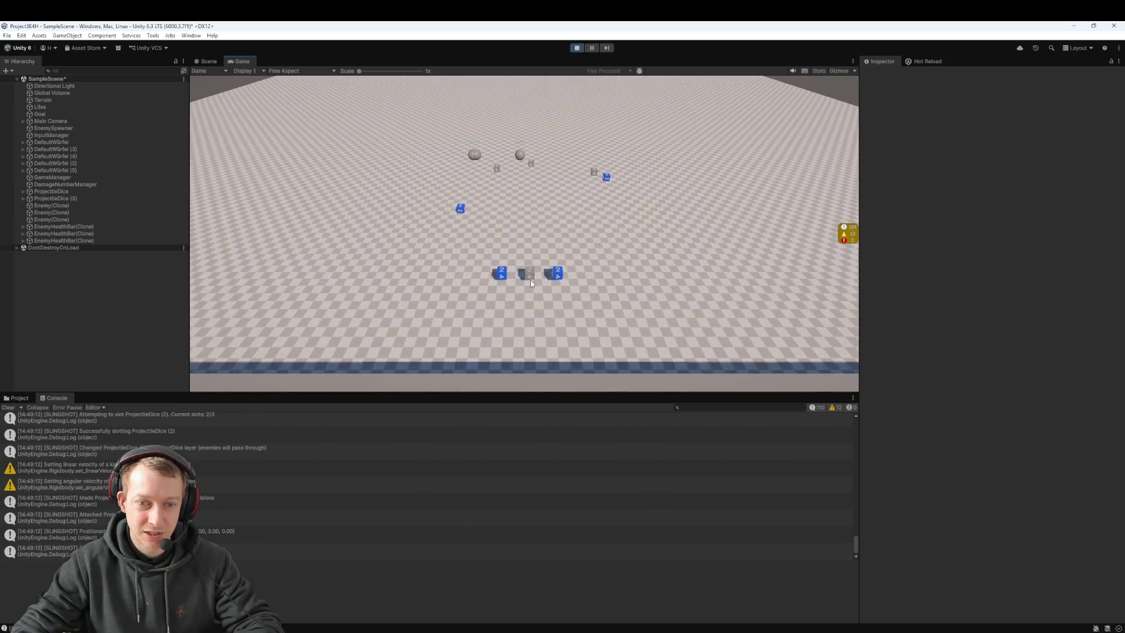
pyautogui.click(486, 273)
# Slot and launch two more three-dice volleys into the spawning enemies
pyautogui.click(463, 218)
pyautogui.click(469, 182)
pyautogui.click(449, 187)
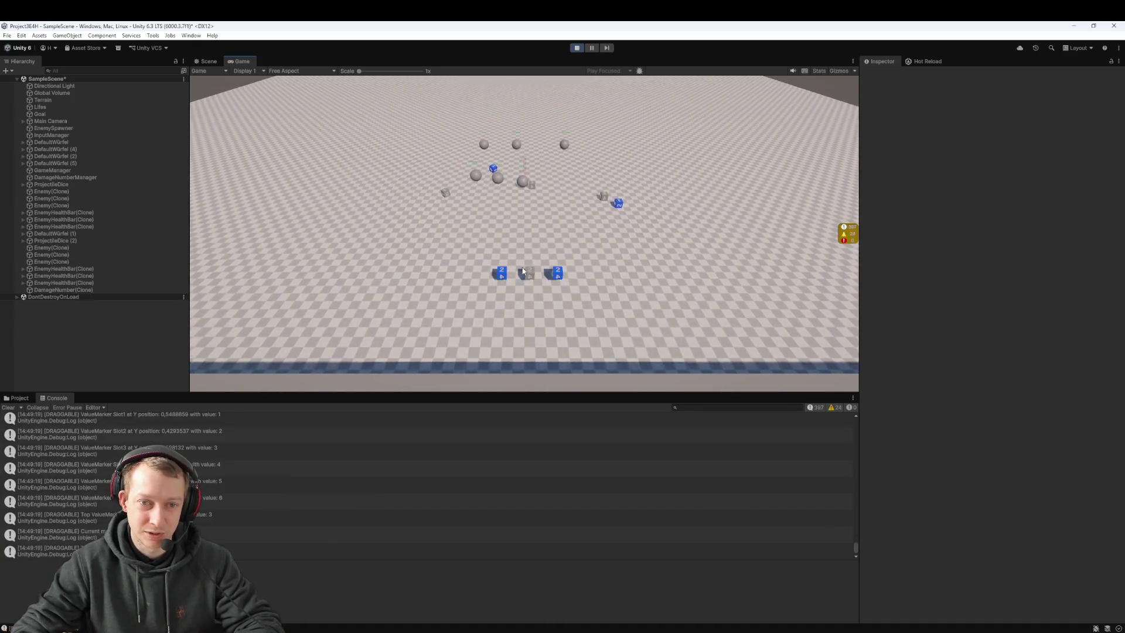
pyautogui.click(528, 278)
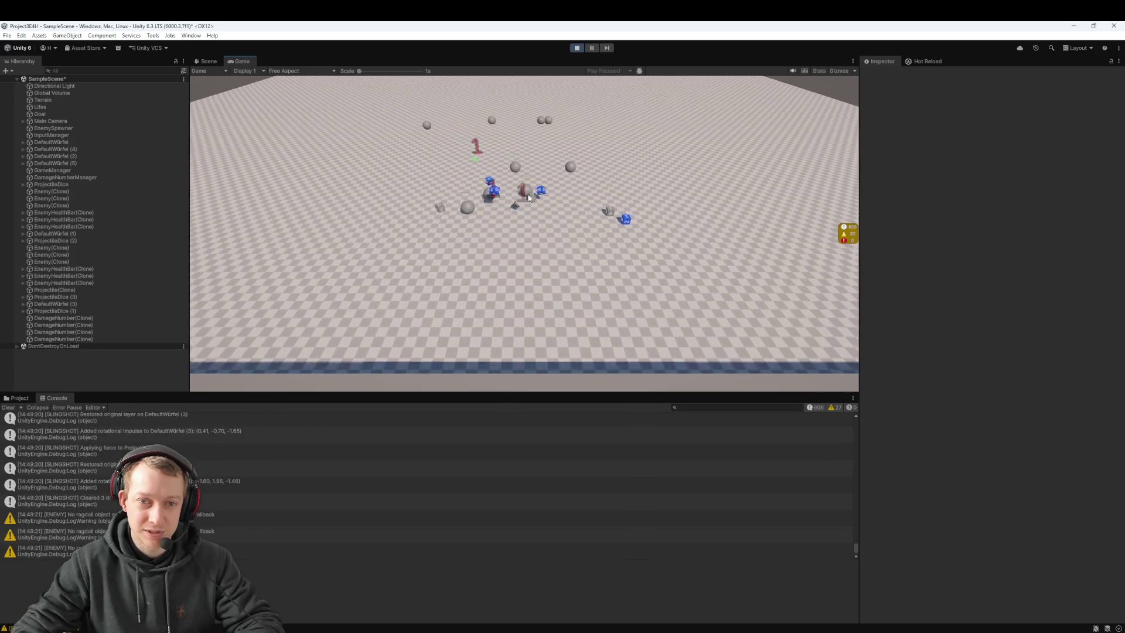
pyautogui.click(437, 215)
pyautogui.click(527, 201)
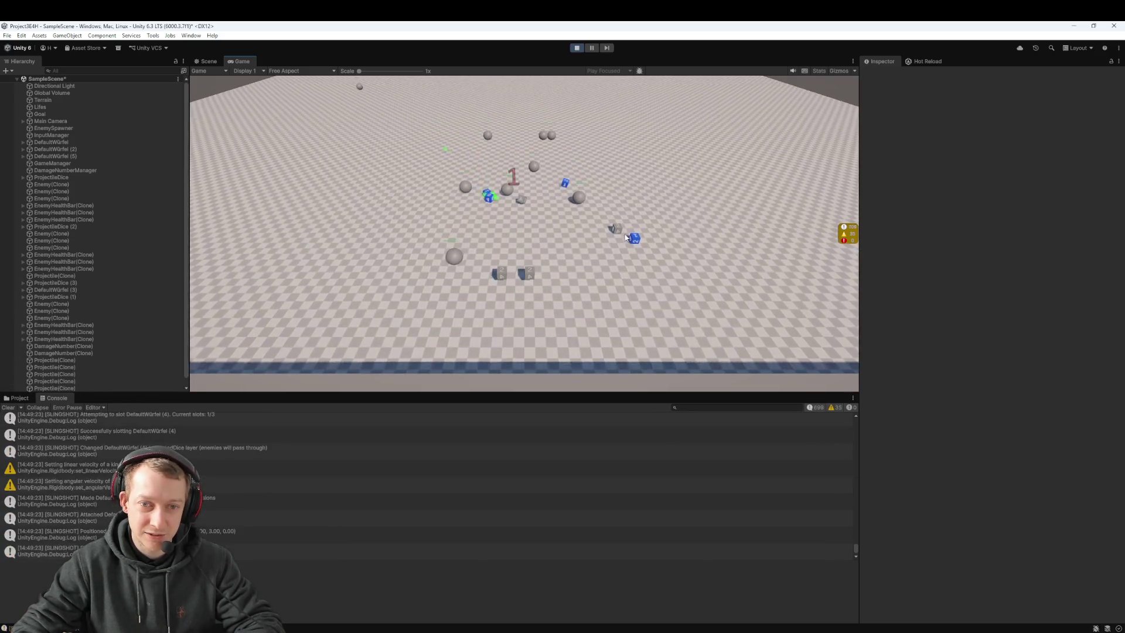
pyautogui.click(620, 235)
pyautogui.click(526, 258)
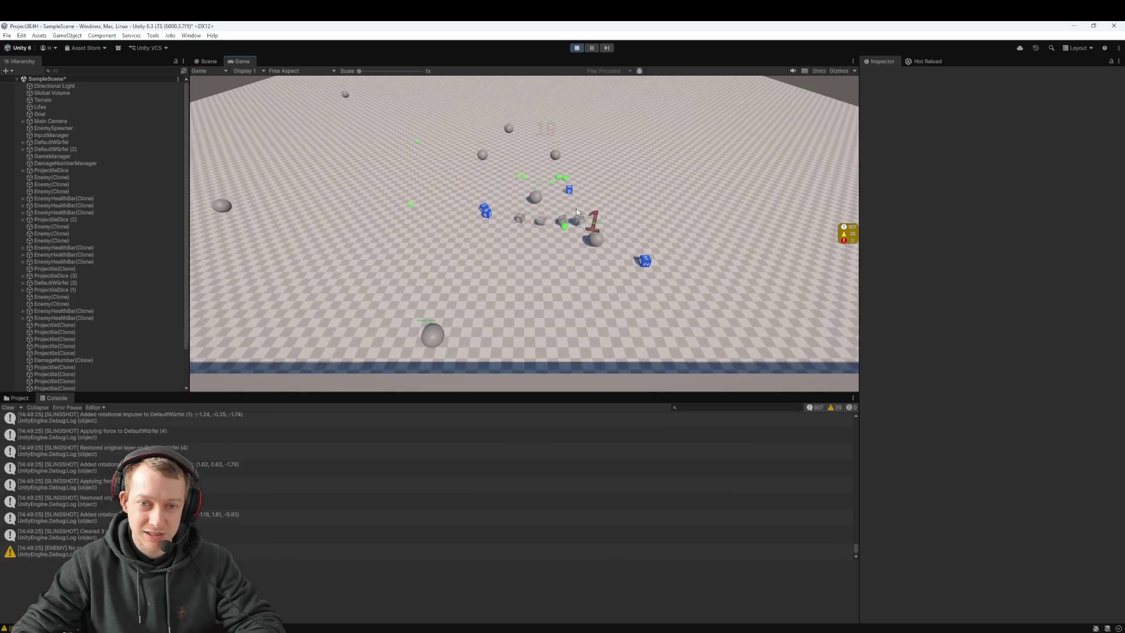
# Fire a grey-and-blue volley, aim another until the player dies, then stop play mode
pyautogui.click(519, 223)
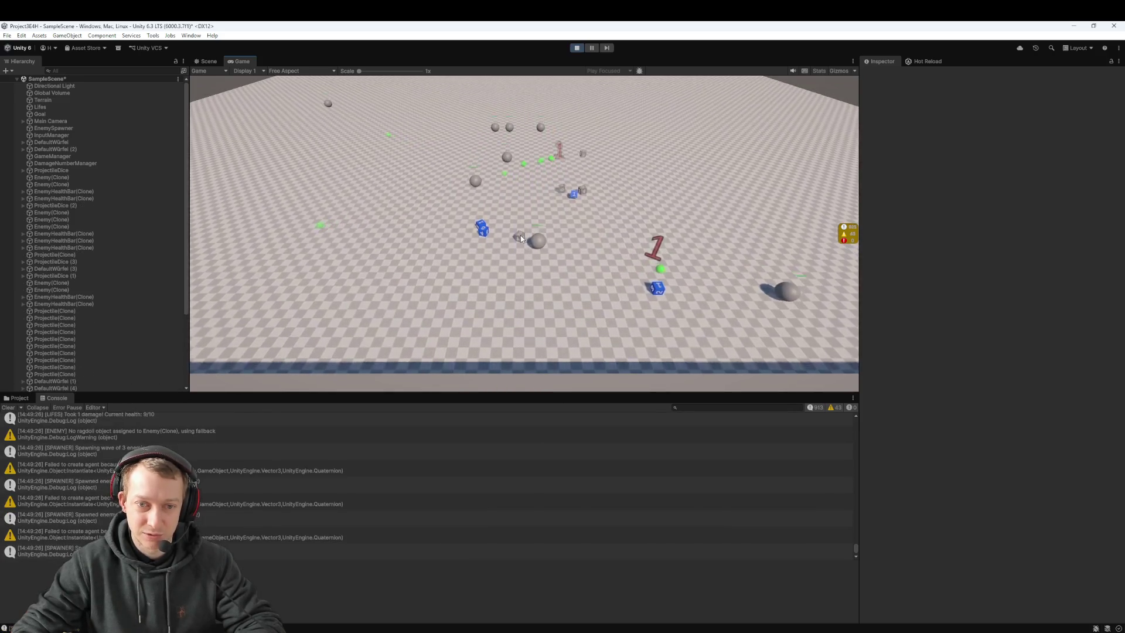
pyautogui.click(483, 235)
pyautogui.click(572, 280)
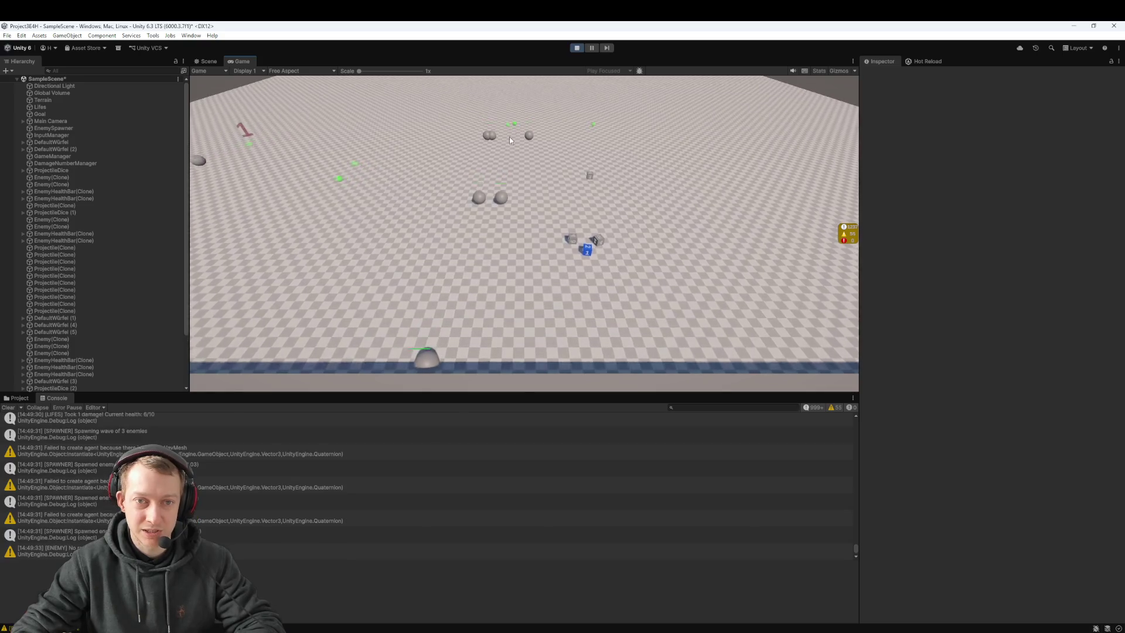
pyautogui.click(587, 258)
pyautogui.click(573, 252)
pyautogui.moveTo(526, 274)
pyautogui.mouseDown()
pyautogui.moveTo(527, 287)
pyautogui.moveTo(516, 284)
pyautogui.mouseUp()
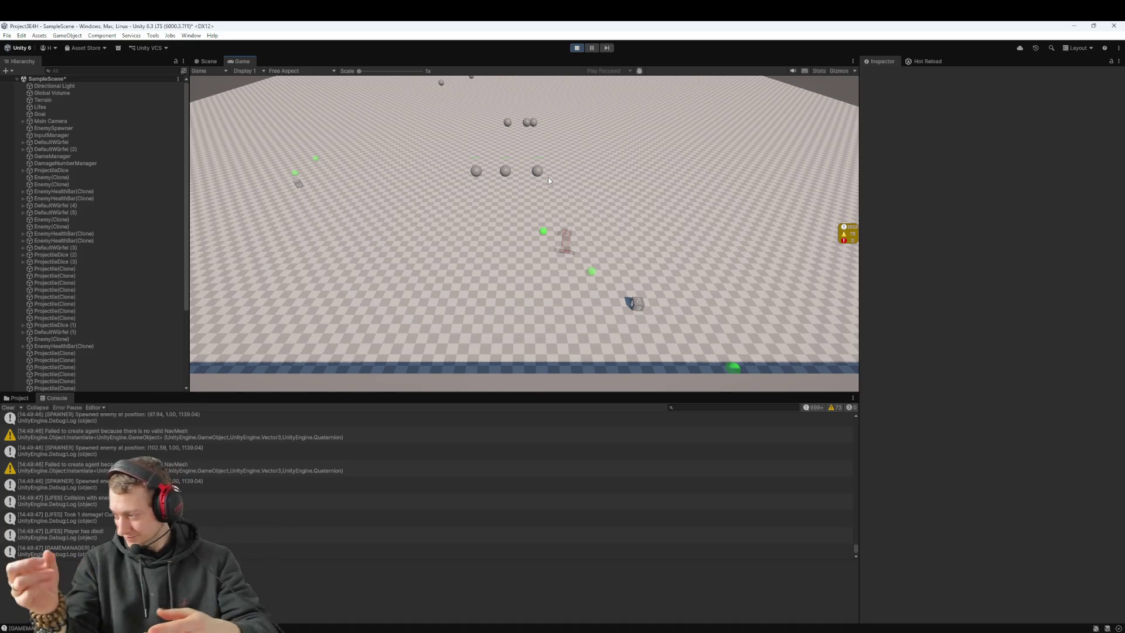
pyautogui.click(582, 49)
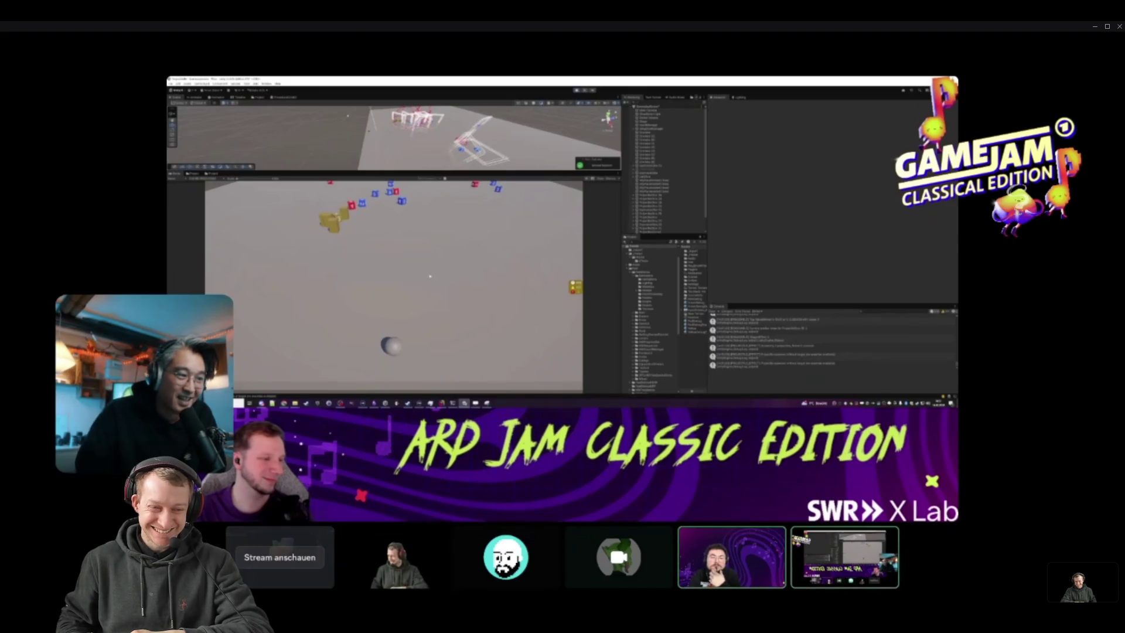
# Spotlight a participant's camera tile on the Discord call's main stage instead of the screen share
pyautogui.moveTo(395, 570)
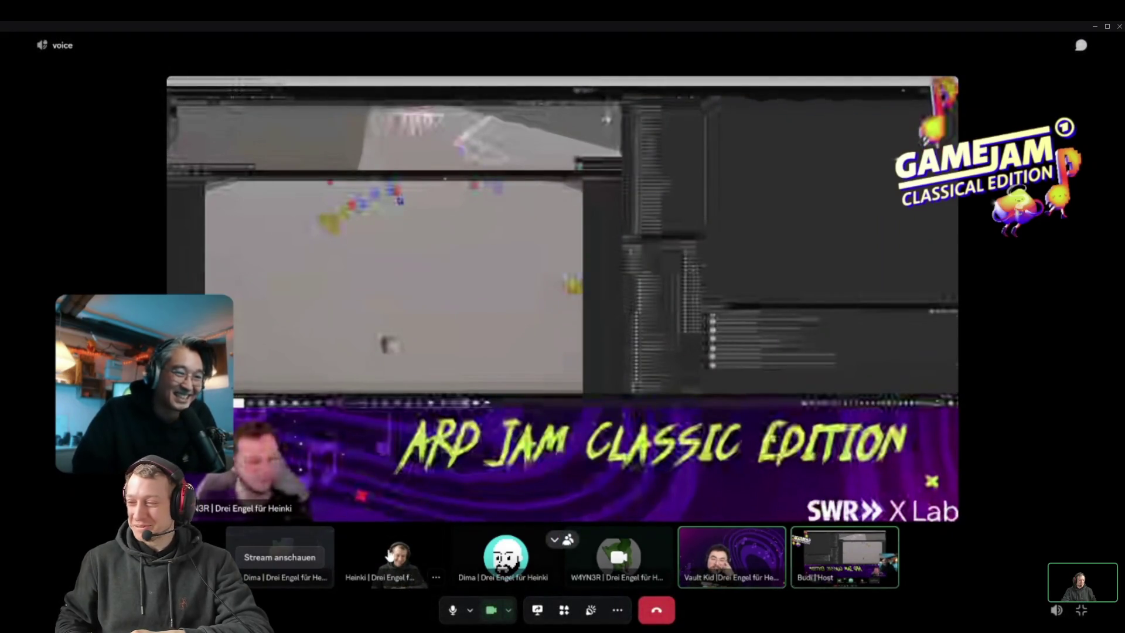
pyautogui.click(395, 566)
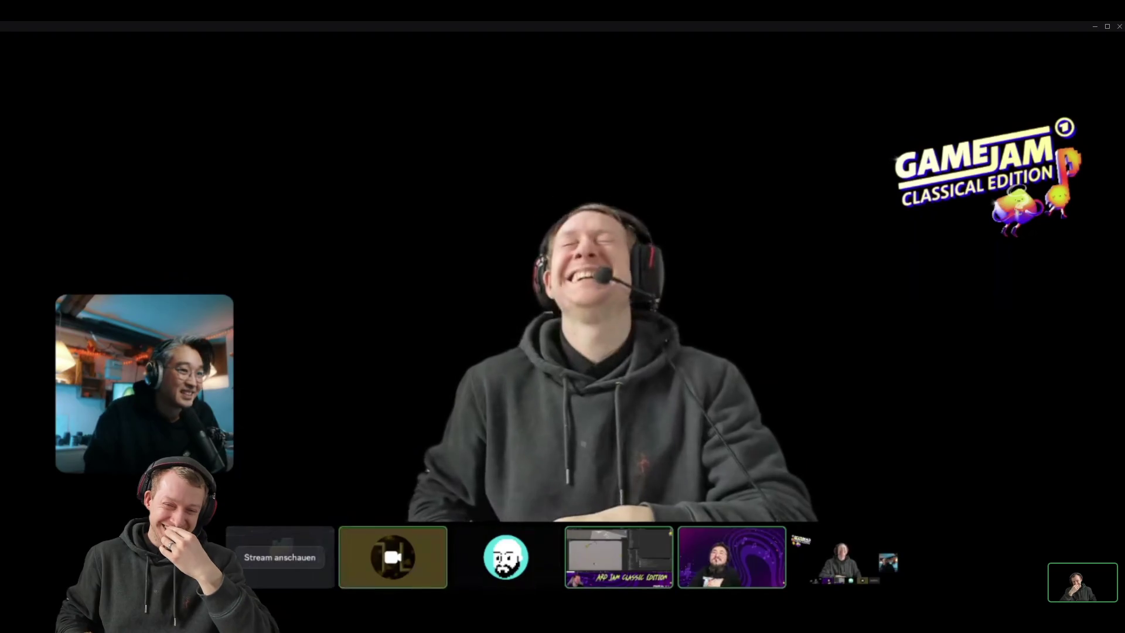
# Spotlight the participant with the purple music-note background from the call's bottom row
pyautogui.moveTo(958, 528)
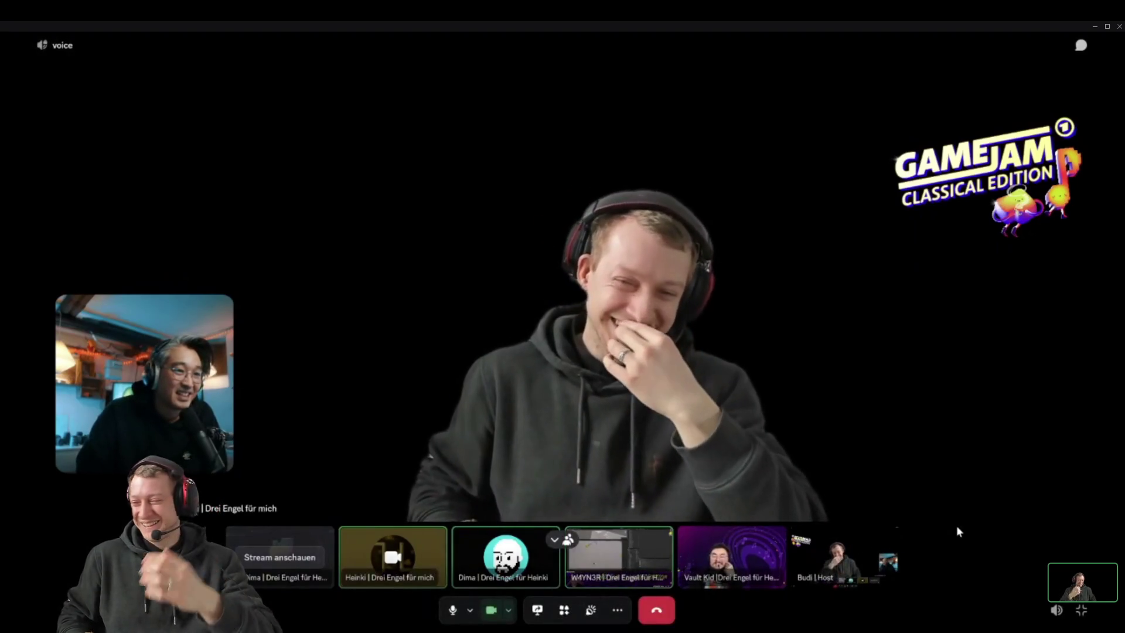
pyautogui.moveTo(759, 548)
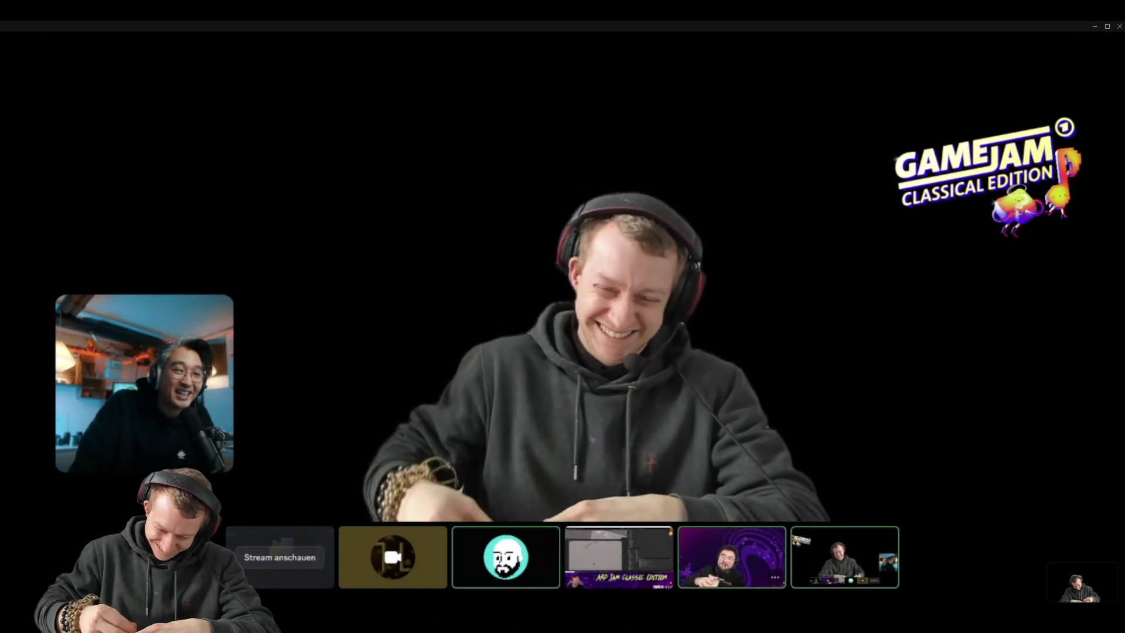
pyautogui.moveTo(825, 499)
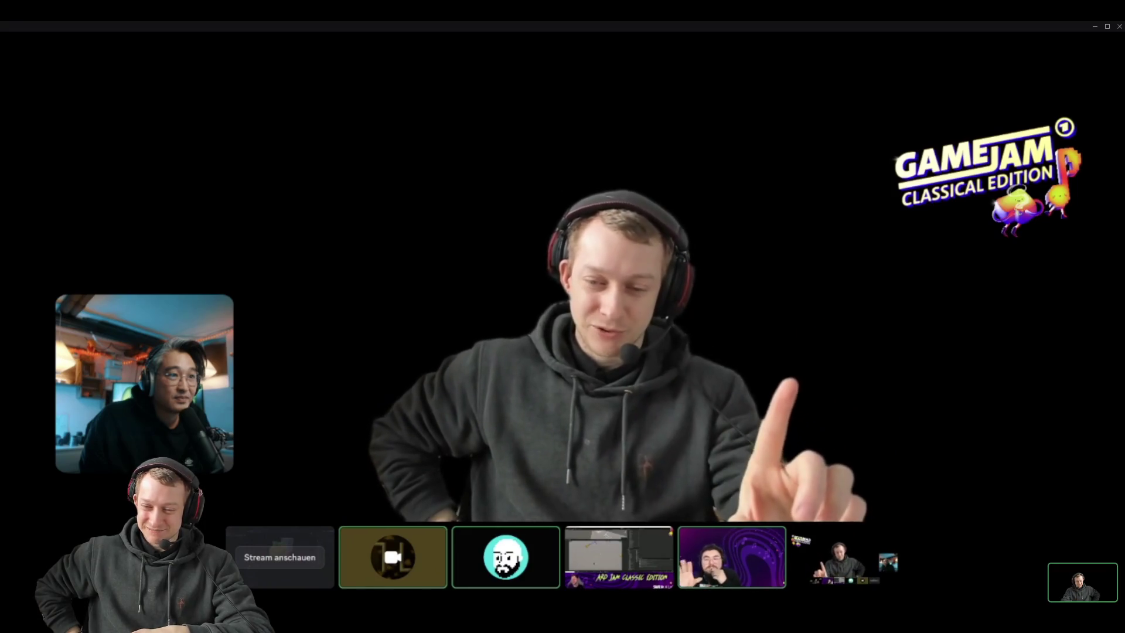
pyautogui.moveTo(826, 574)
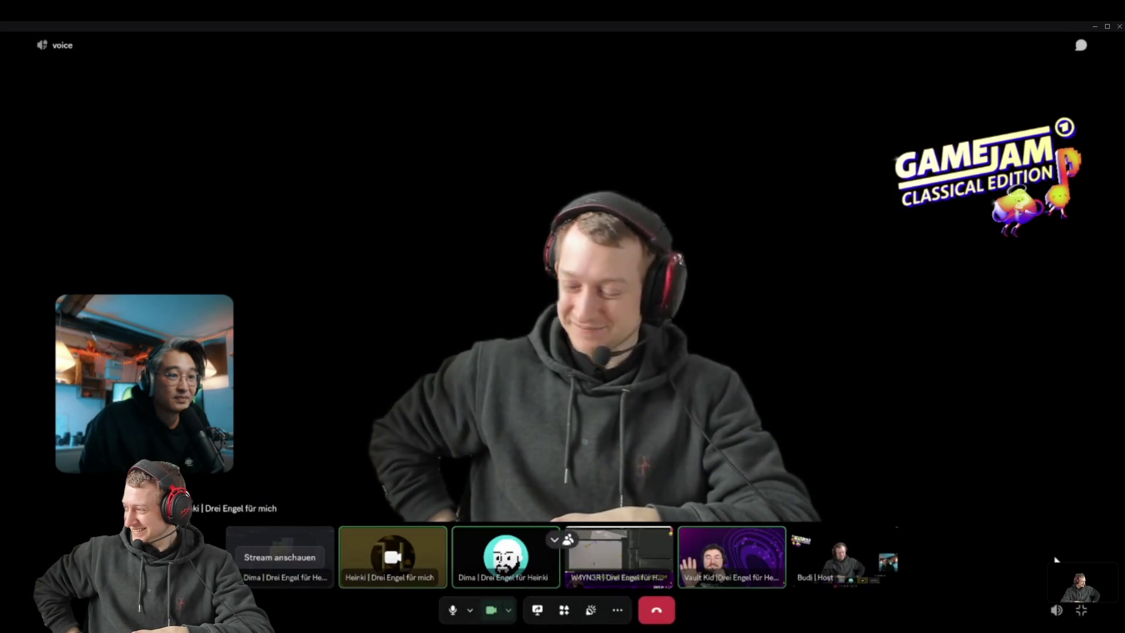
pyautogui.click(753, 558)
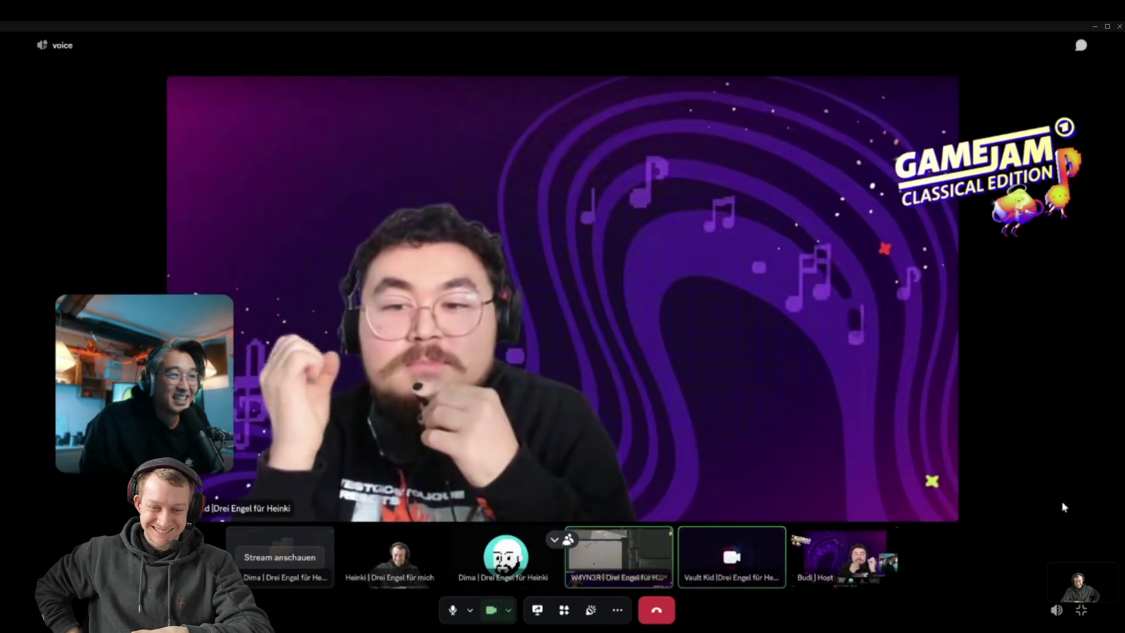
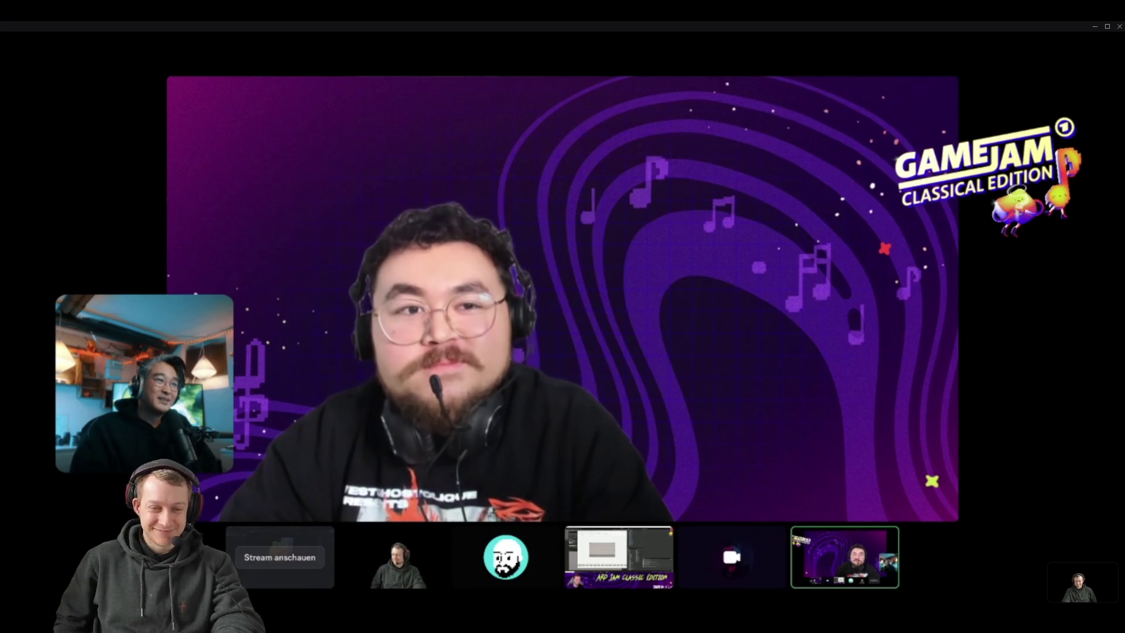
# Show another participant's camera on the meeting's main stage
pyautogui.moveTo(1095, 392)
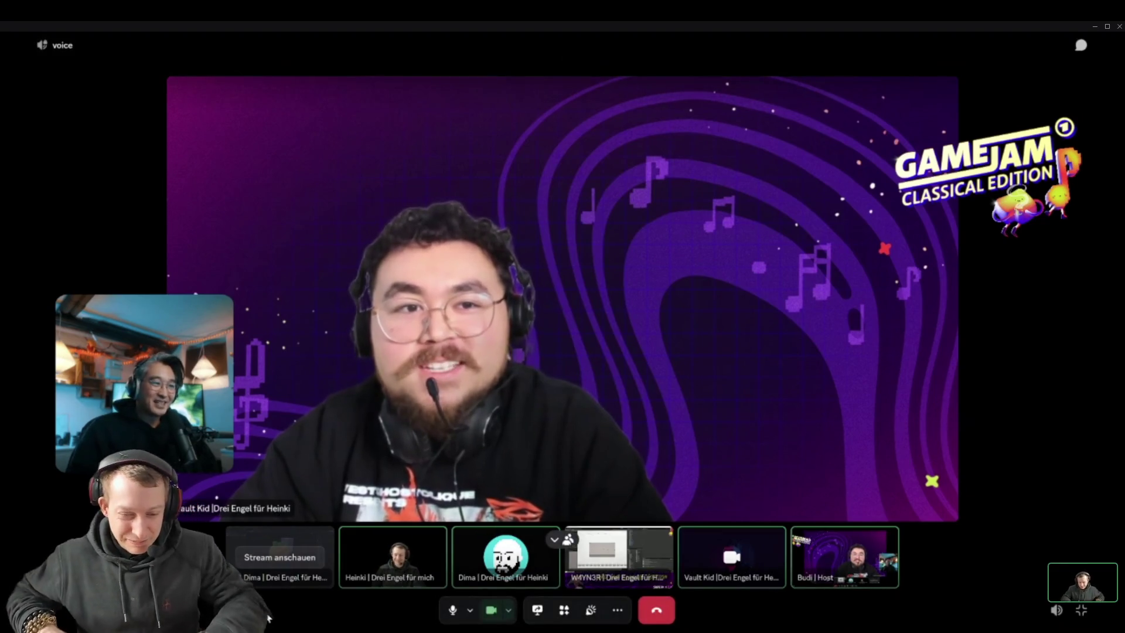
pyautogui.click(387, 564)
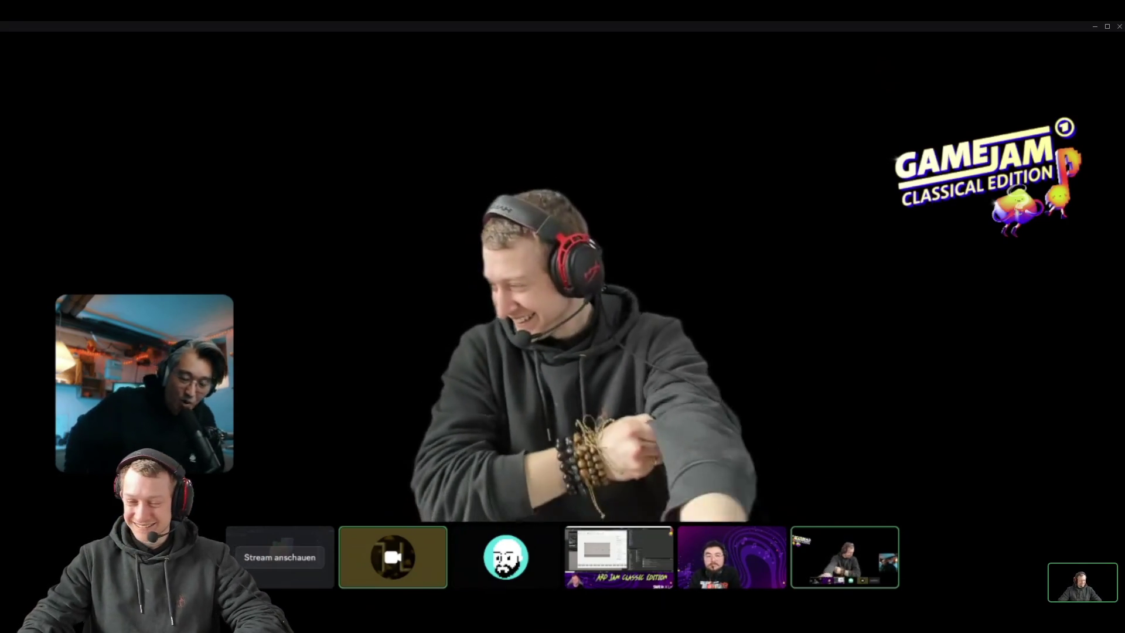
pyautogui.moveTo(222, 476)
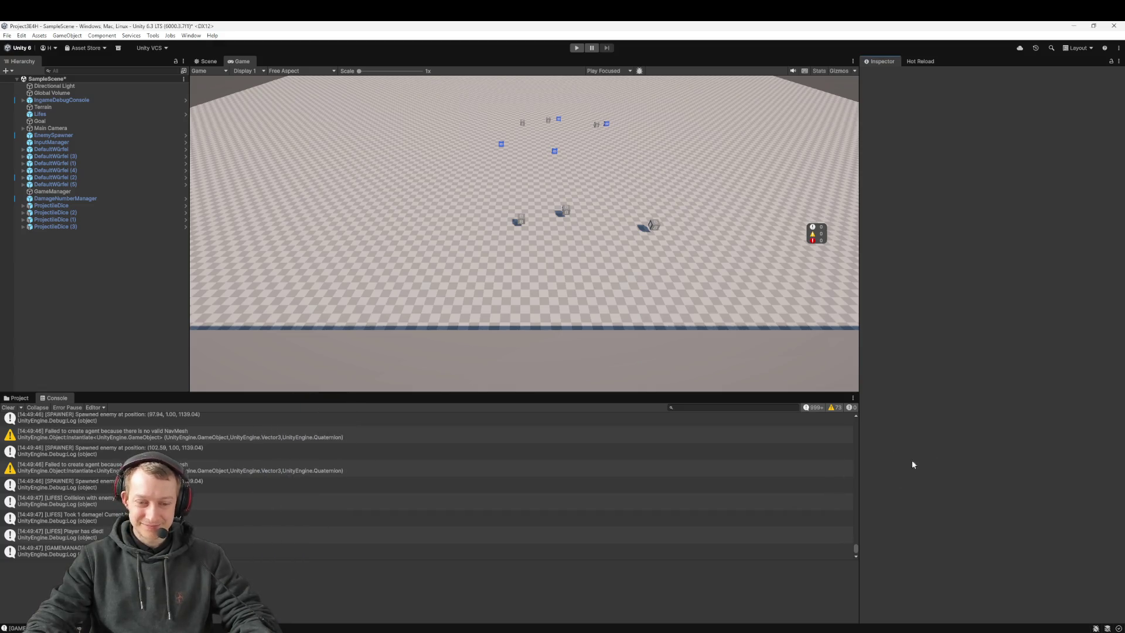
# Apply the TESTg stash in Fork to the working copy, then close Fork
pyautogui.hotkey('alt', 'Tab')
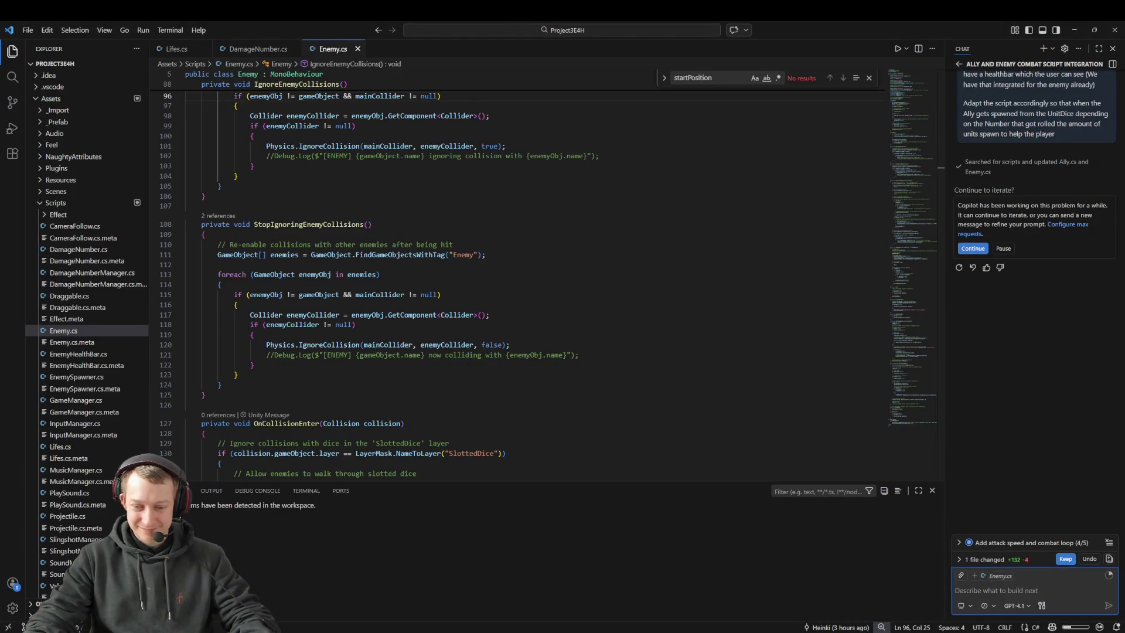
pyautogui.hotkey('alt', 'Tab')
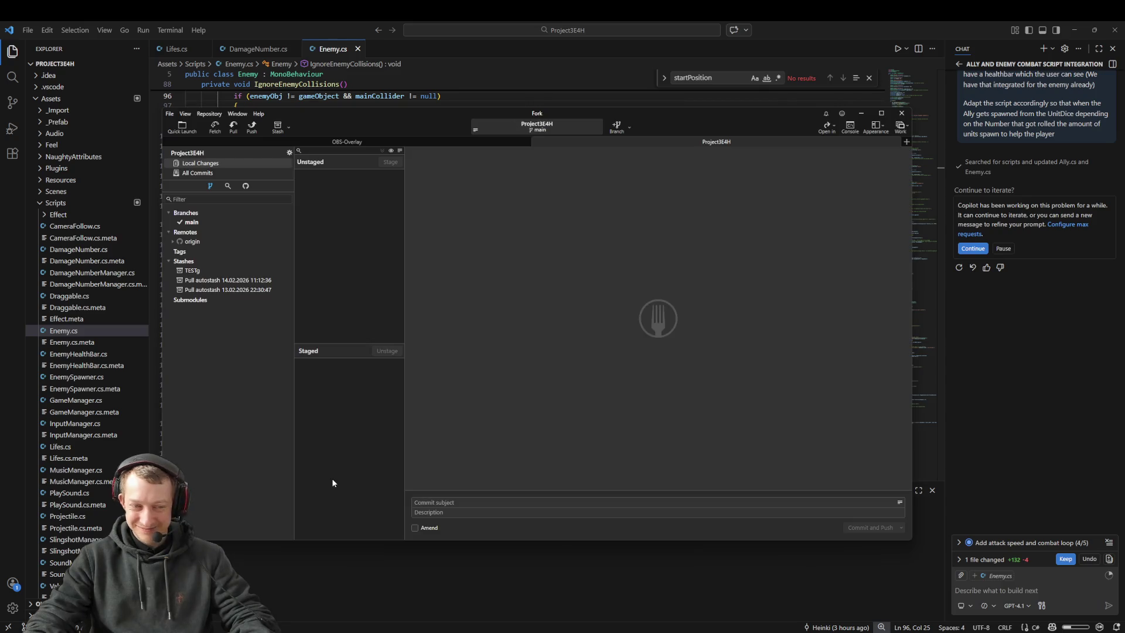
pyautogui.doubleClick(206, 269)
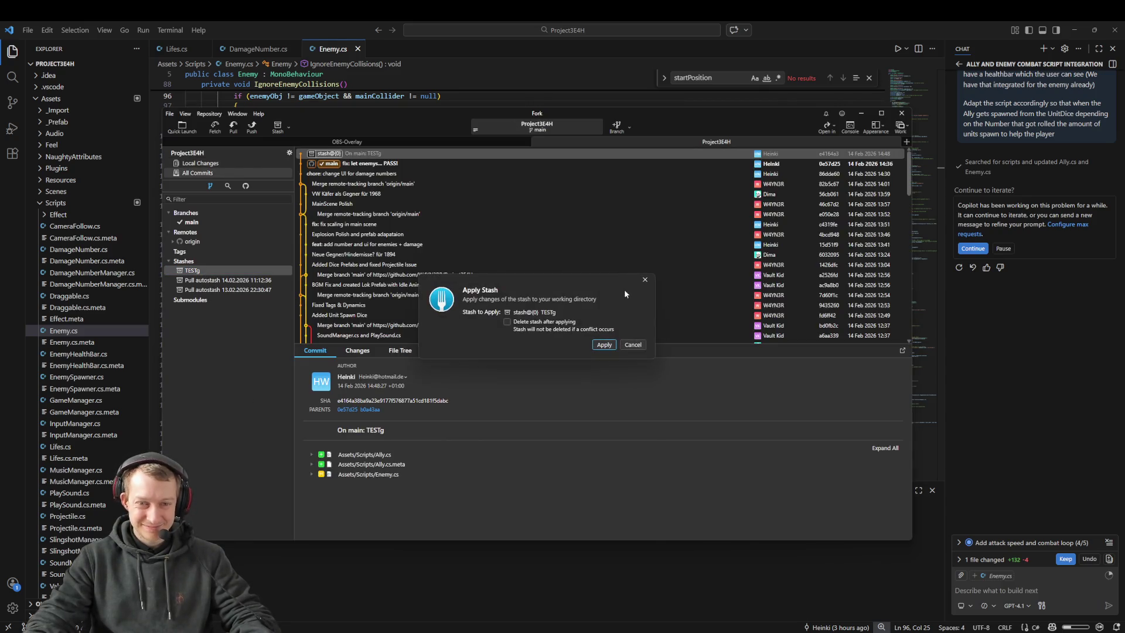
pyautogui.click(605, 345)
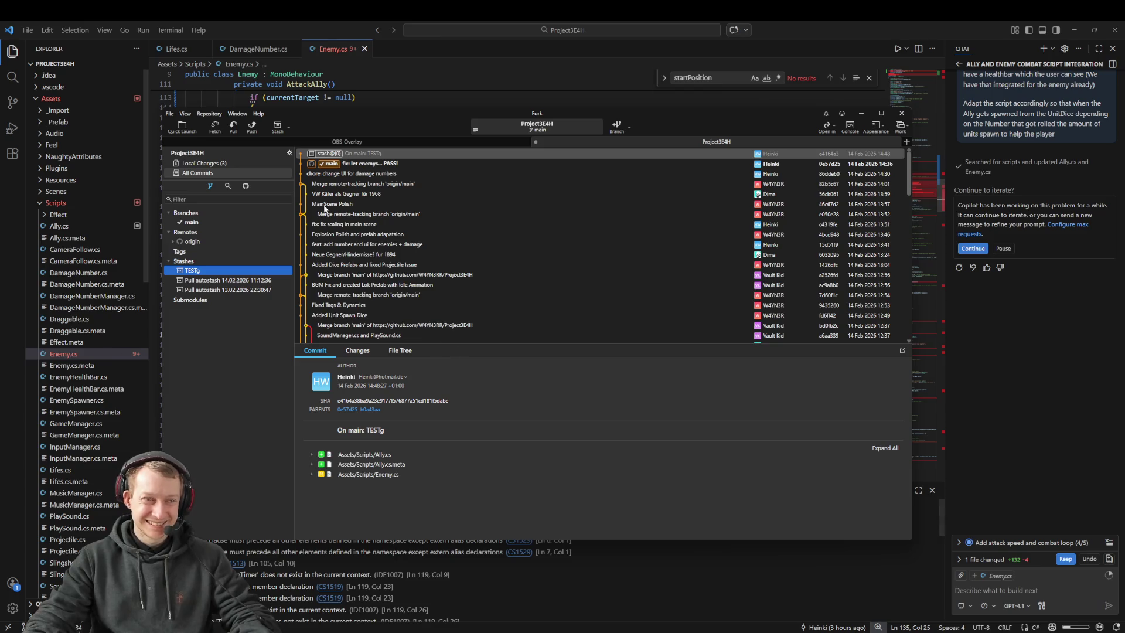
pyautogui.click(304, 27)
# Check the error-marked collision code in Enemy.cs, then let Copilot continue the ally-enemy combat task
pyautogui.scroll(10, 587, 405)
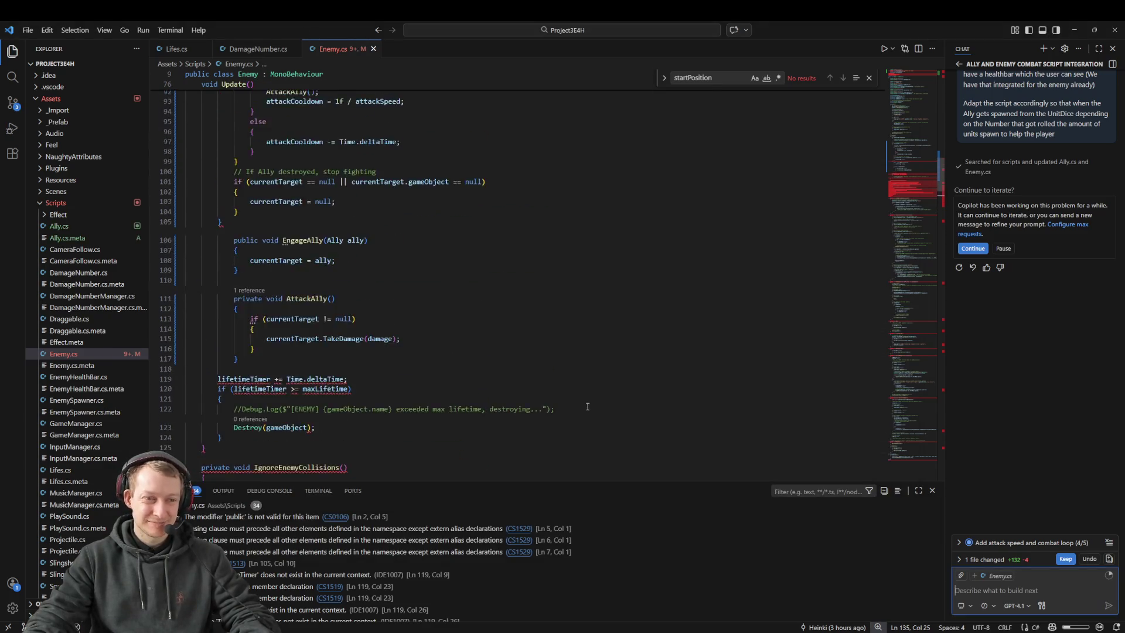
pyautogui.scroll(5, 587, 405)
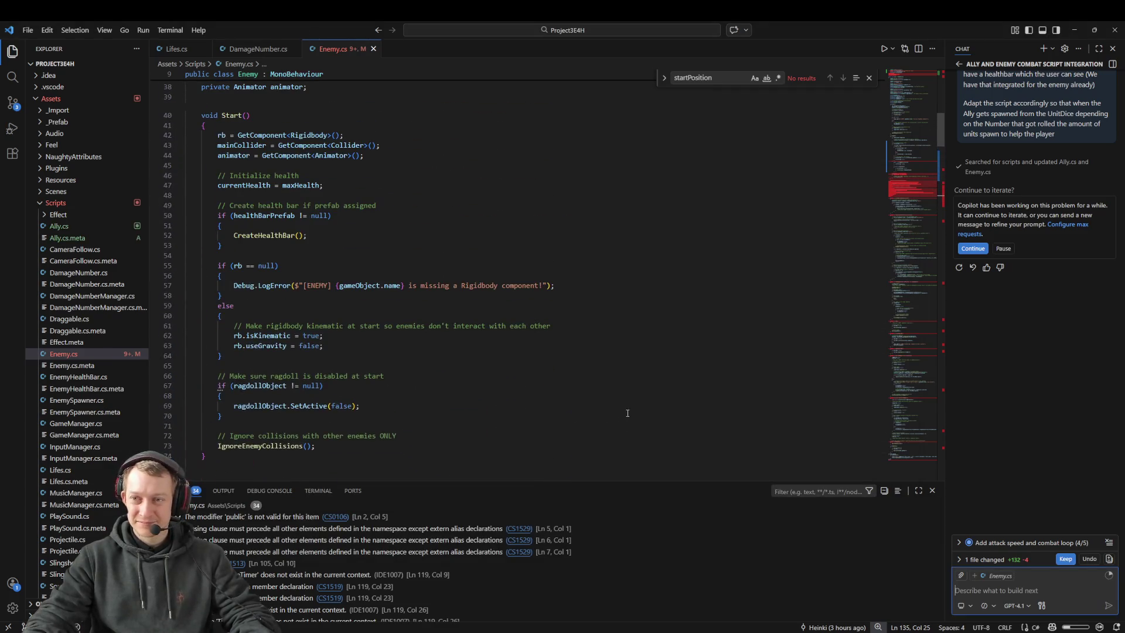
pyautogui.click(917, 184)
pyautogui.moveTo(917, 187); pyautogui.dragTo(897, 57)
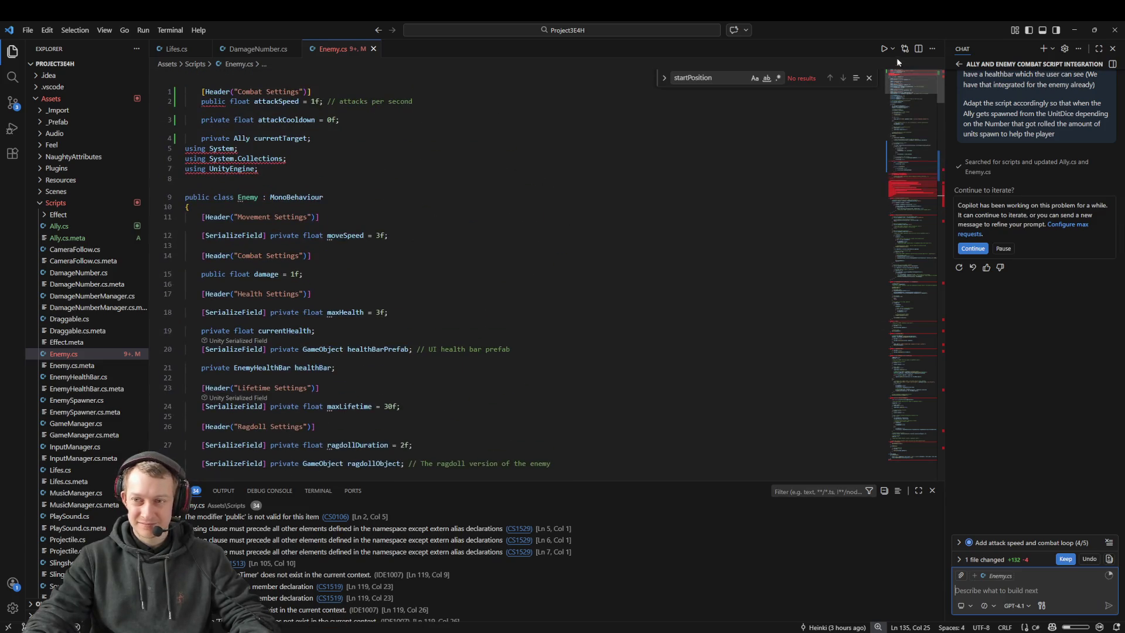
pyautogui.click(973, 249)
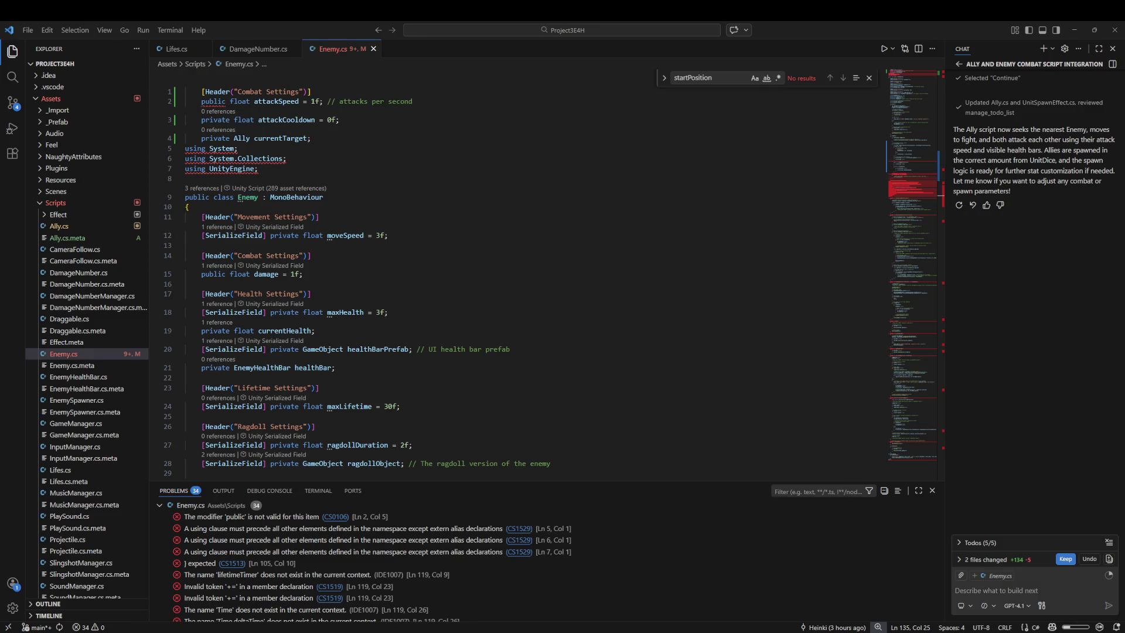
# Review Copilot's reply, accept its changes to both files, and inspect the Enemy class declaration
pyautogui.click(1043, 346)
pyautogui.scroll(3, 1042, 347)
pyautogui.scroll(-3, 994, 332)
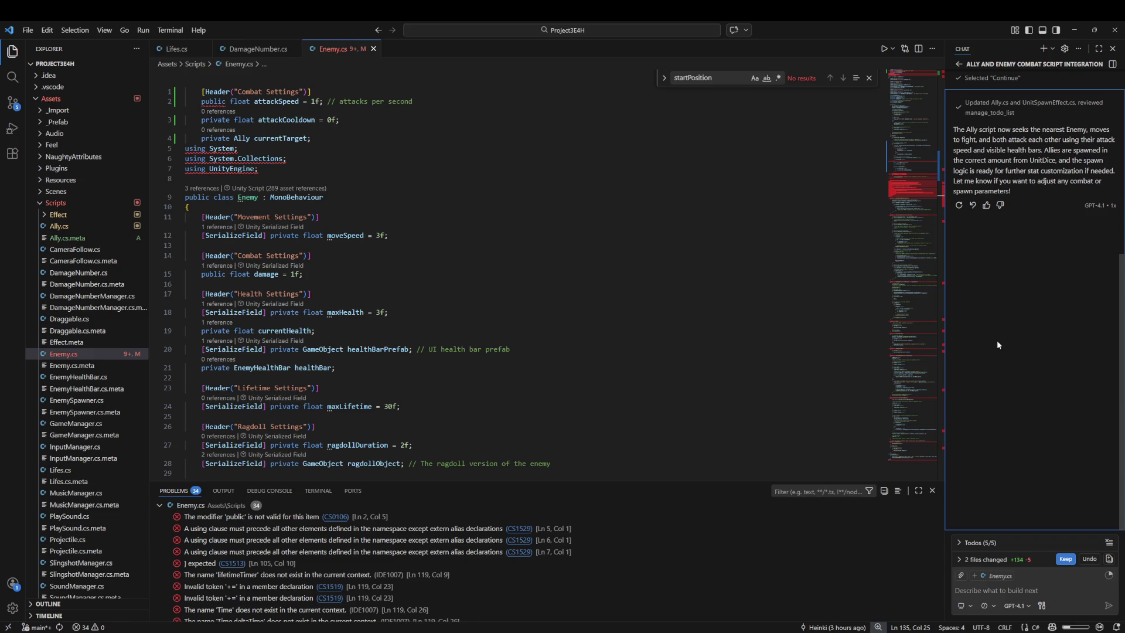
pyautogui.click(961, 560)
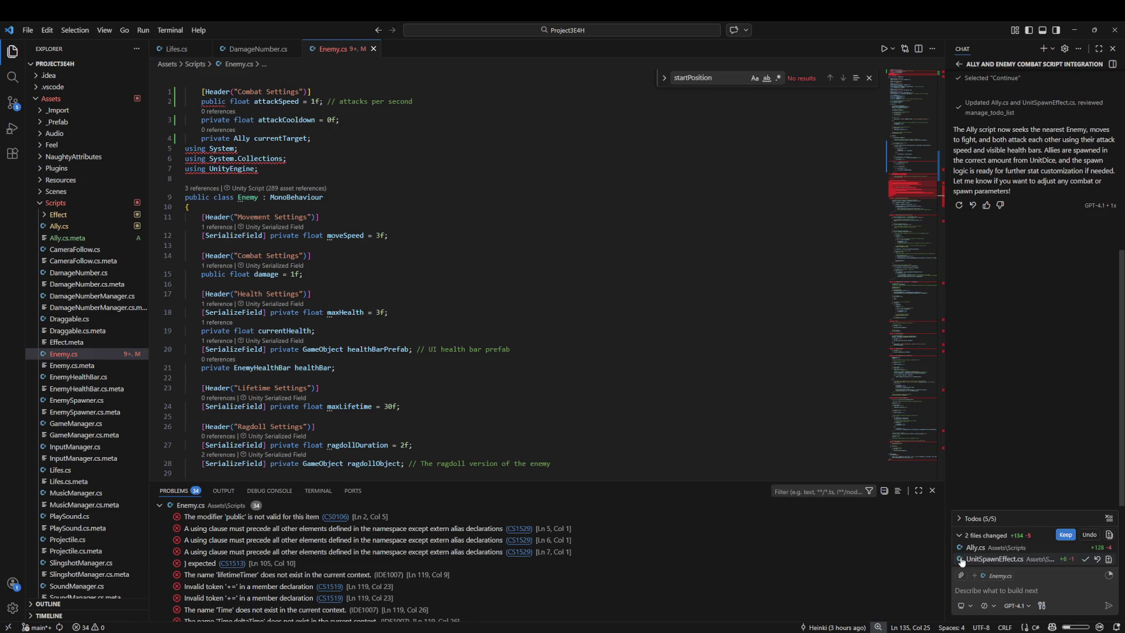
pyautogui.click(1064, 534)
pyautogui.scroll(-2, 463, 576)
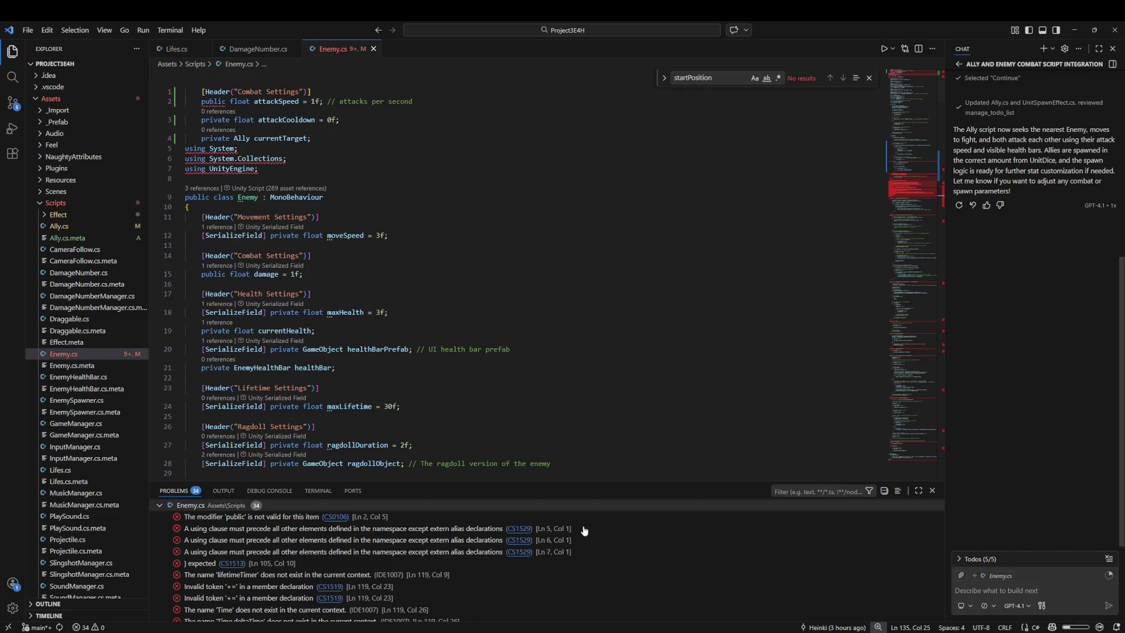
pyautogui.scroll(-5, 463, 576)
pyautogui.click(381, 294)
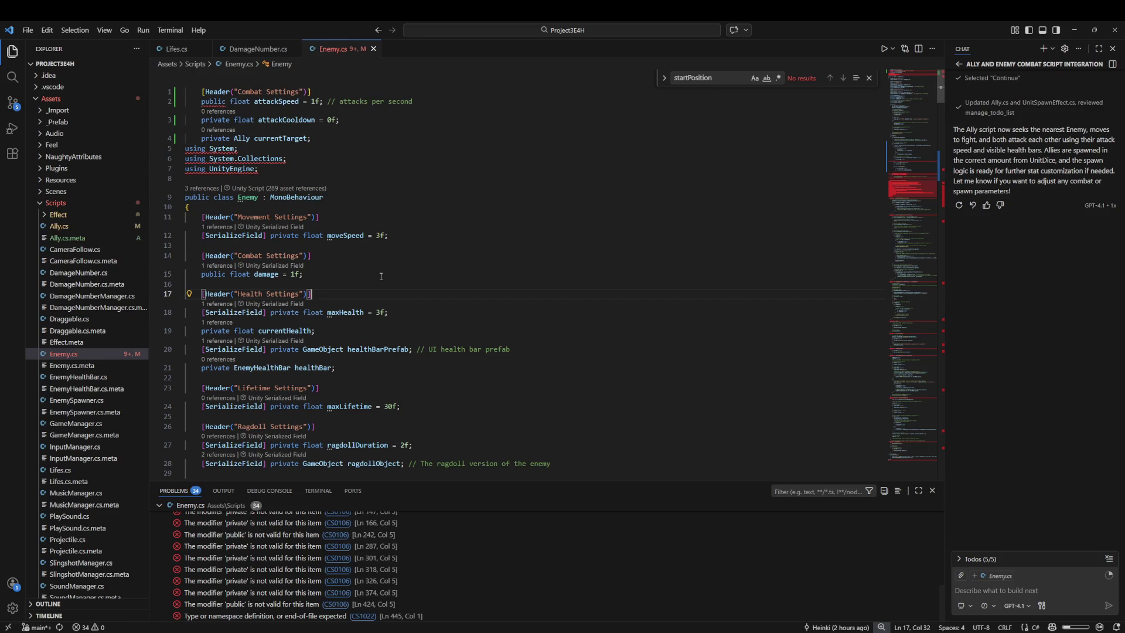
pyautogui.click(415, 197)
pyautogui.scroll(-3, 417, 211)
pyautogui.scroll(3, 419, 222)
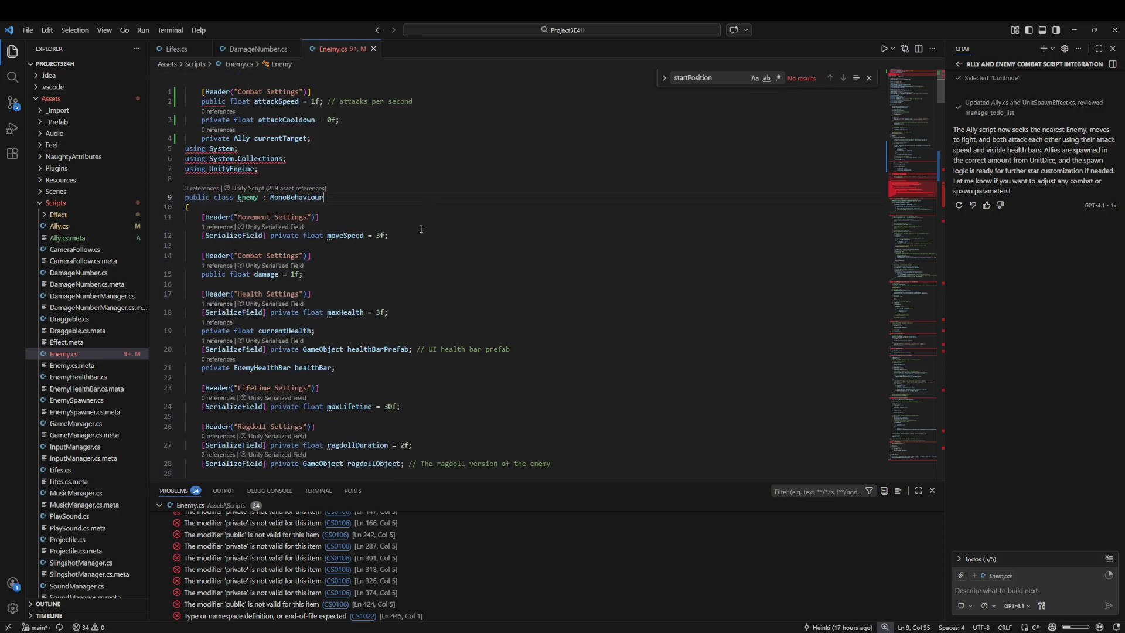
# Send Copilot a complaint that it broke the scripts, asking it to fix them and recheck its changes
pyautogui.click(989, 593)
pyautogui.write('Fi')
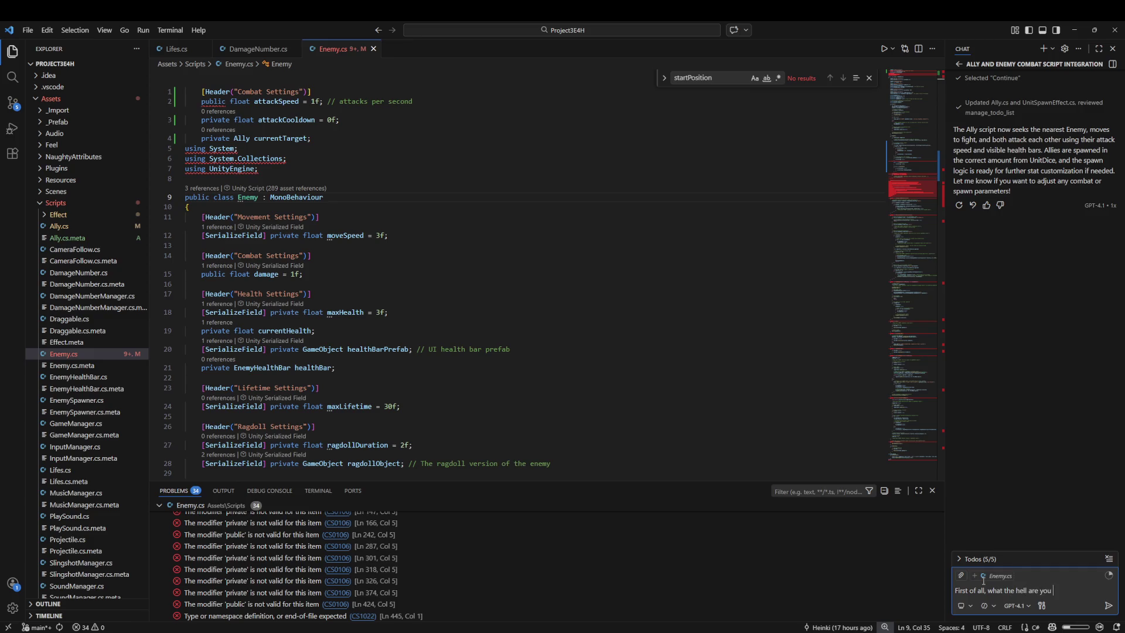
pyautogui.write('roke t')
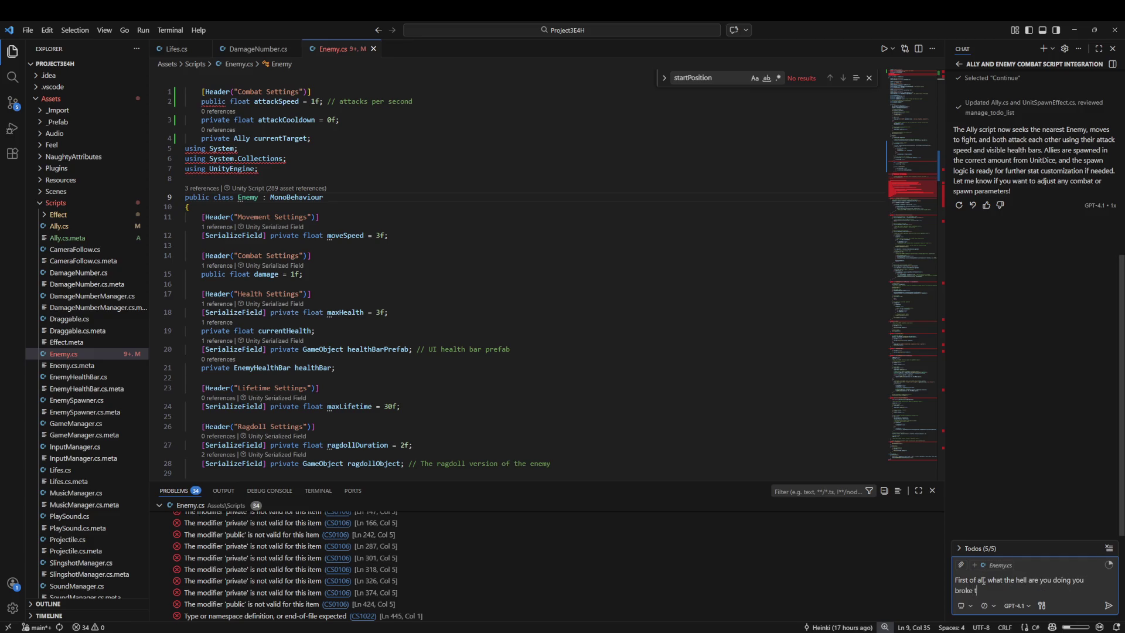
pyautogui.write('he scripts and did not even fo')
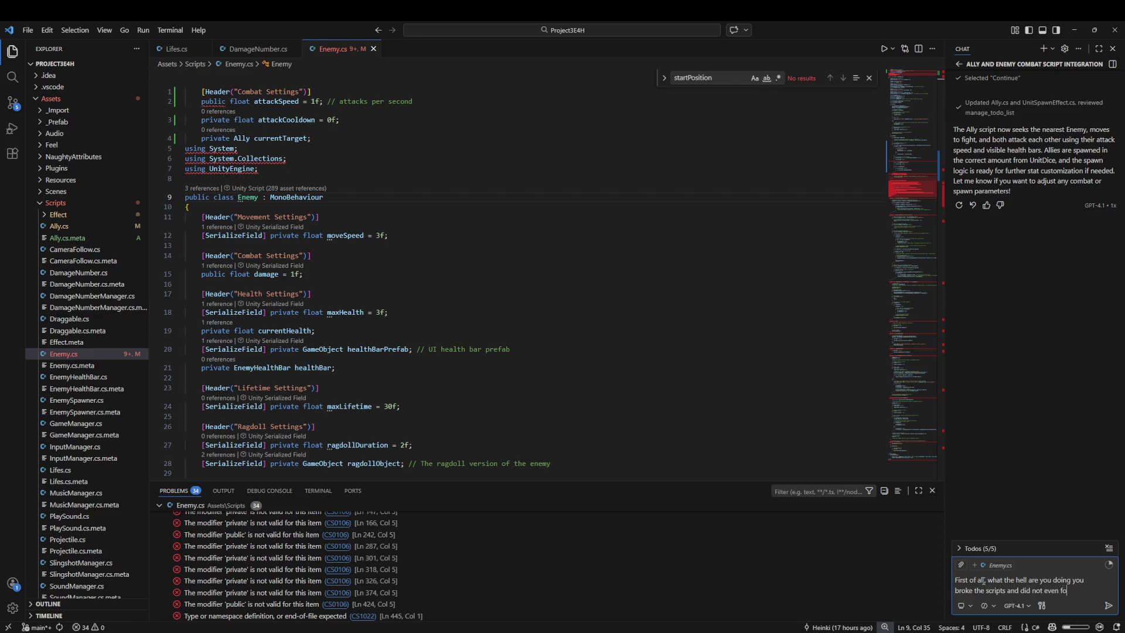
pyautogui.write('rmat them cor')
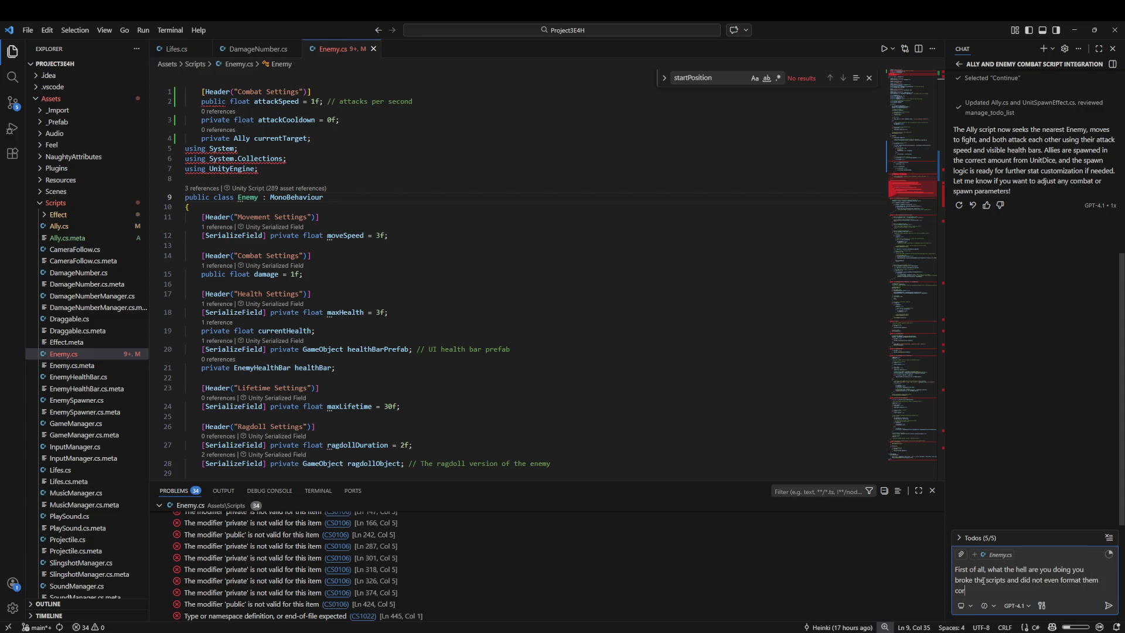
pyautogui.write('ly please fix those issu')
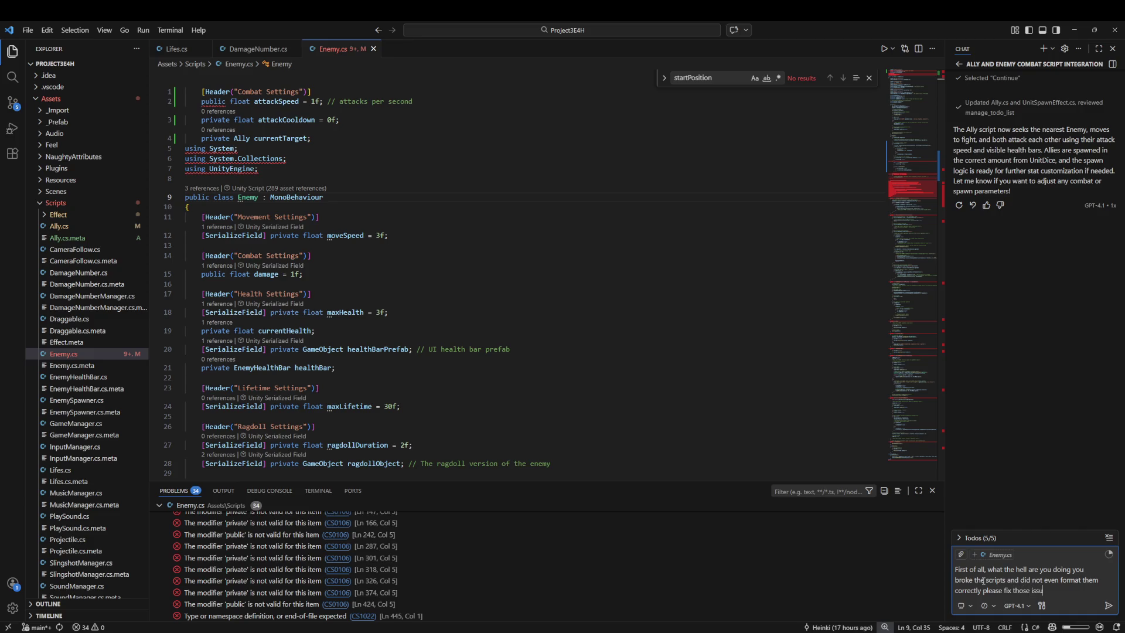
pyautogui.press('BackSpace')
pyautogui.press('BackSpace')
pyautogui.write('your changes ')
pyautogui.write('you suggested anda lso')
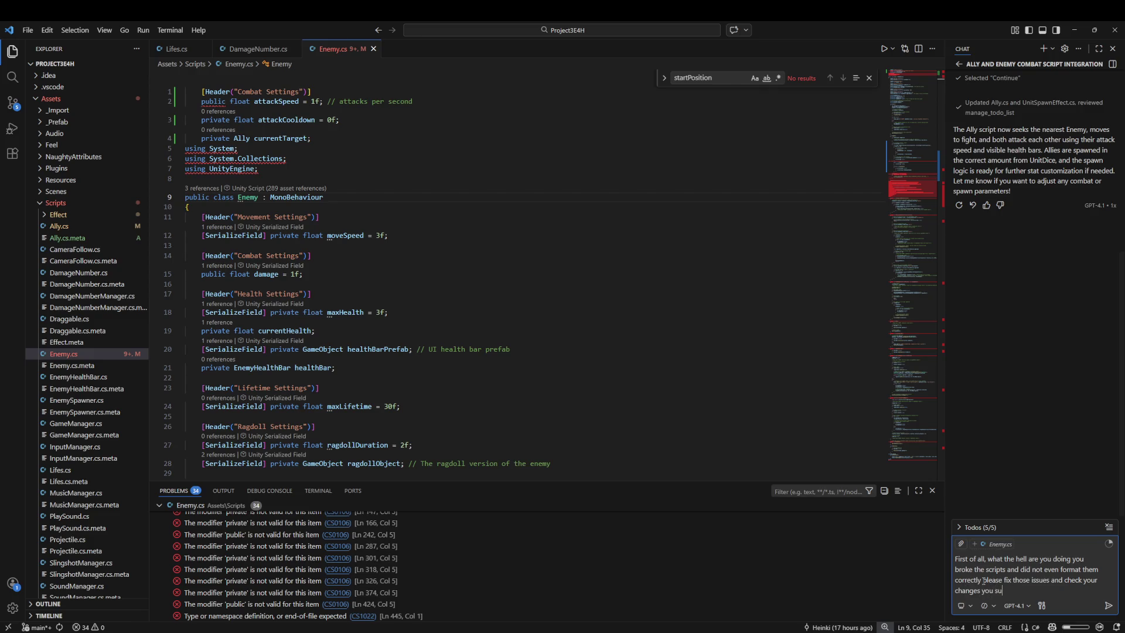
pyautogui.press('BackSpace')
pyautogui.press('BackSpace')
pyautogui.press('BackSpace')
pyautogui.write('!')
pyautogui.press('Return')
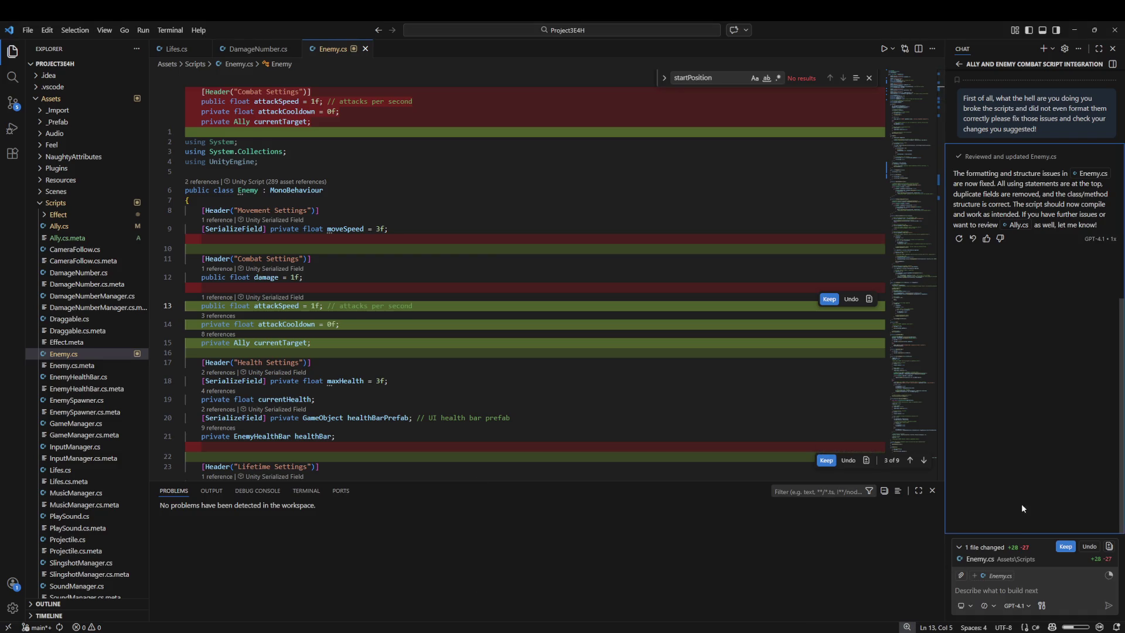
# Keep Copilot's restructured Enemy.cs with usings first and fields inside the class, then review it
pyautogui.click(1065, 547)
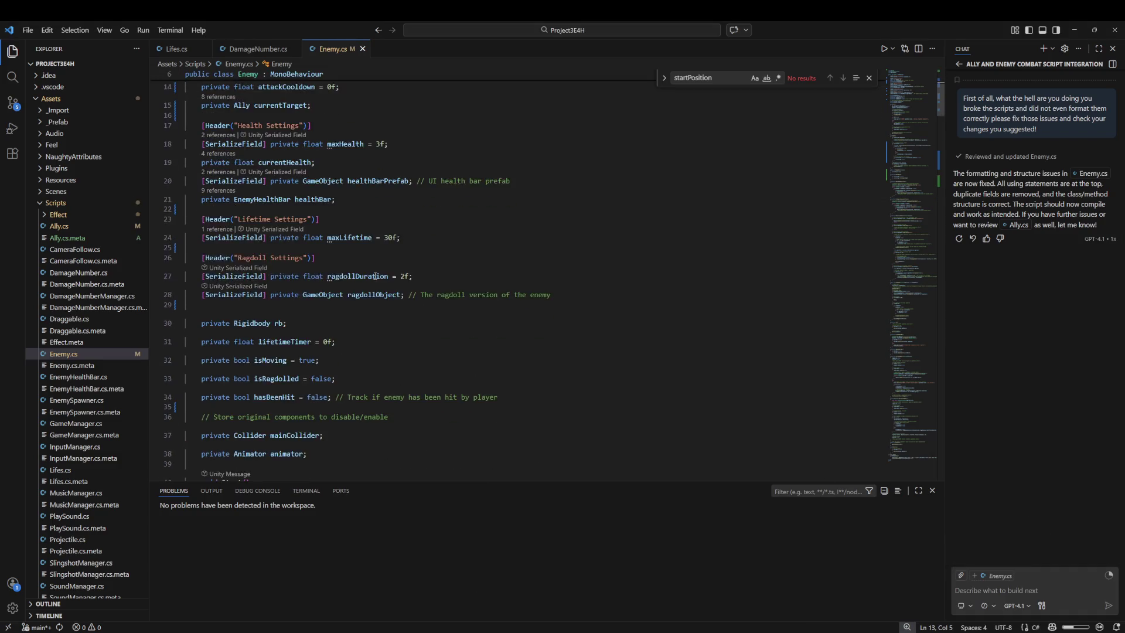
pyautogui.moveTo(892, 167)
pyautogui.mouseDown()
pyautogui.moveTo(920, 220)
pyautogui.moveTo(954, 437)
pyautogui.moveTo(885, 129)
pyautogui.mouseUp()
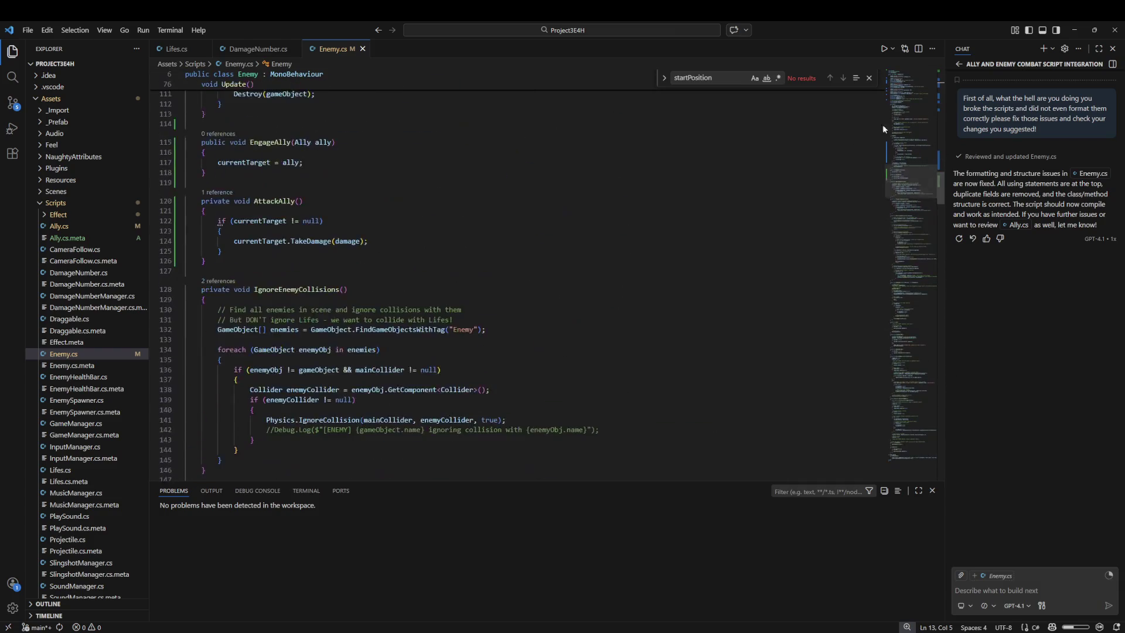
pyautogui.hotkey('alt', 'Tab')
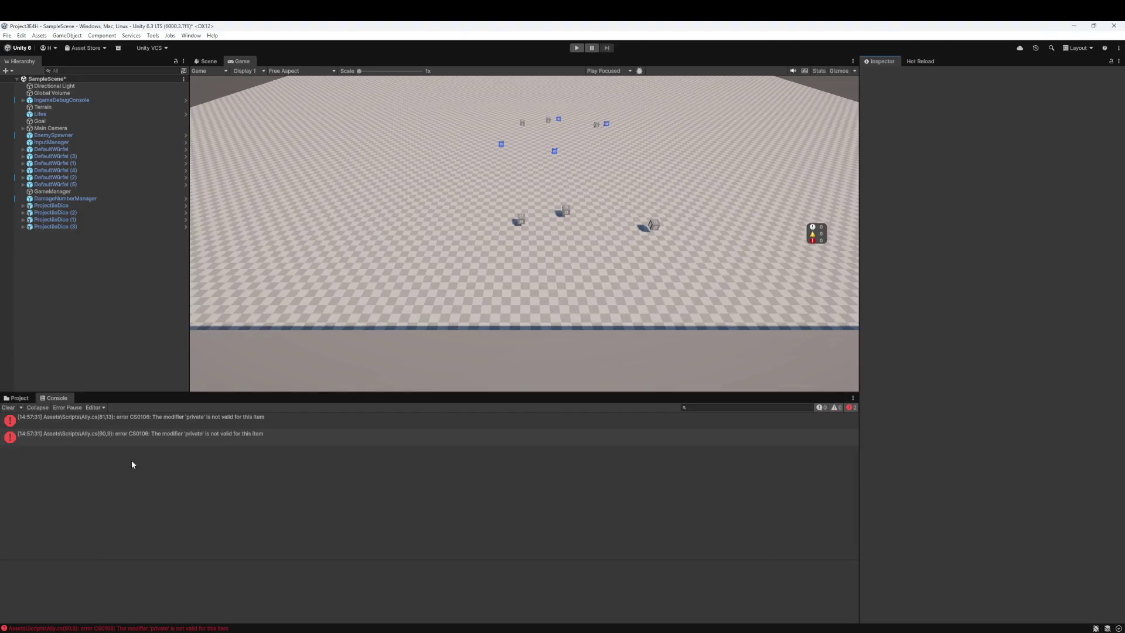
# Open the first Ally.cs CS0106 error from the Unity Console at its source line
pyautogui.doubleClick(187, 419)
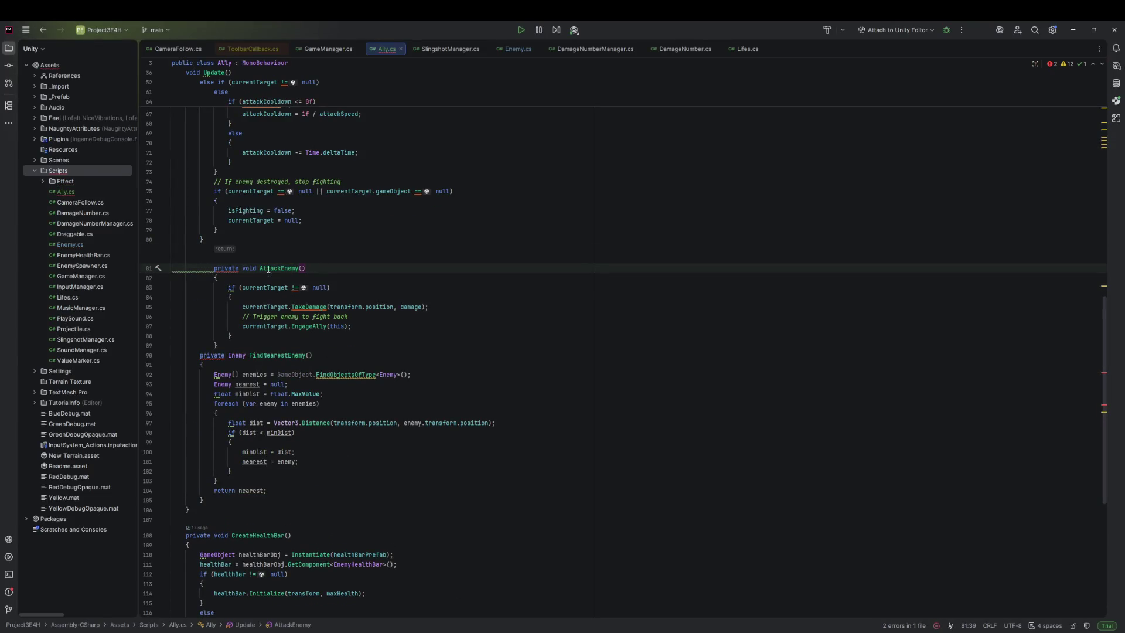
pyautogui.hotkey('alt', 'Tab')
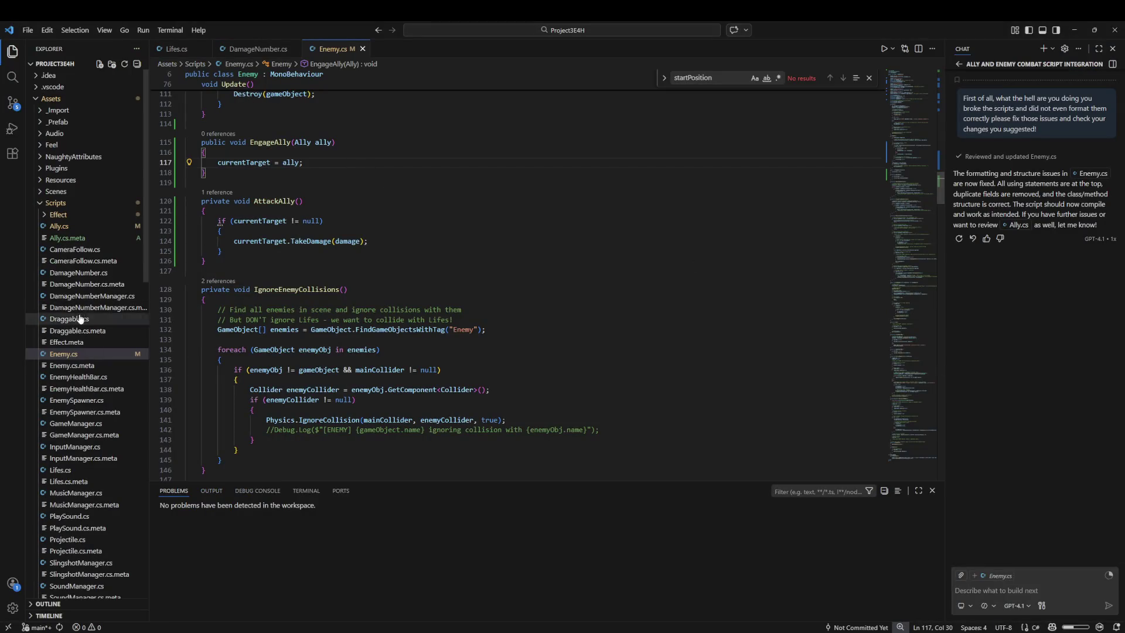
# Open Ally.cs and ask Copilot: 'The ally script is broken, please double check what is going on in here'
pyautogui.click(83, 234)
pyautogui.click(82, 228)
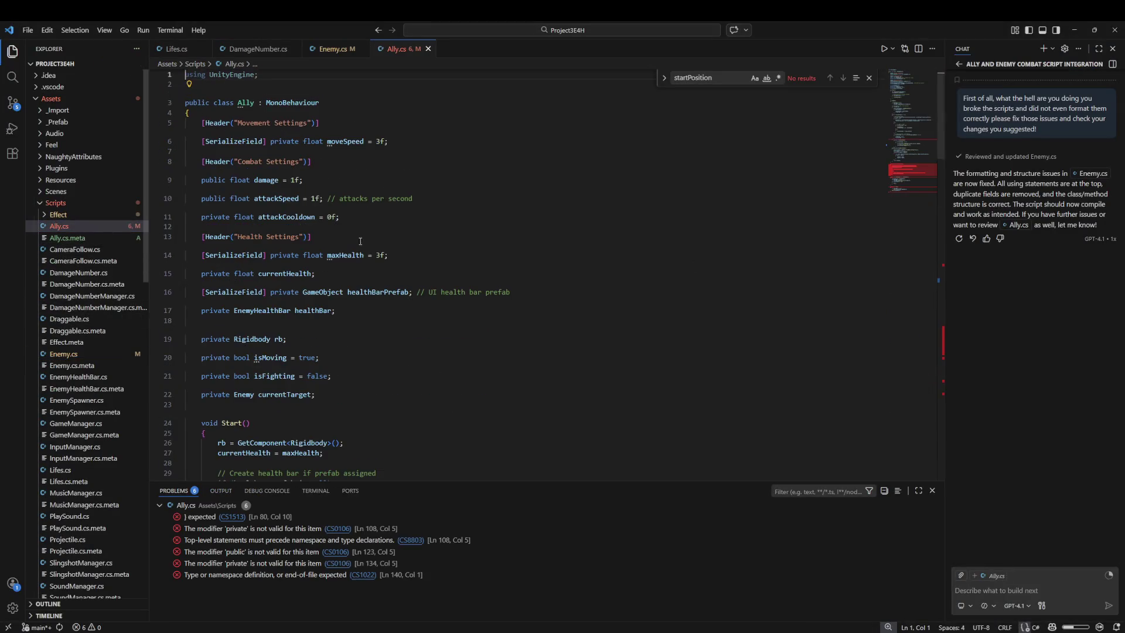
pyautogui.click(1047, 595)
pyautogui.write('The ally script is ')
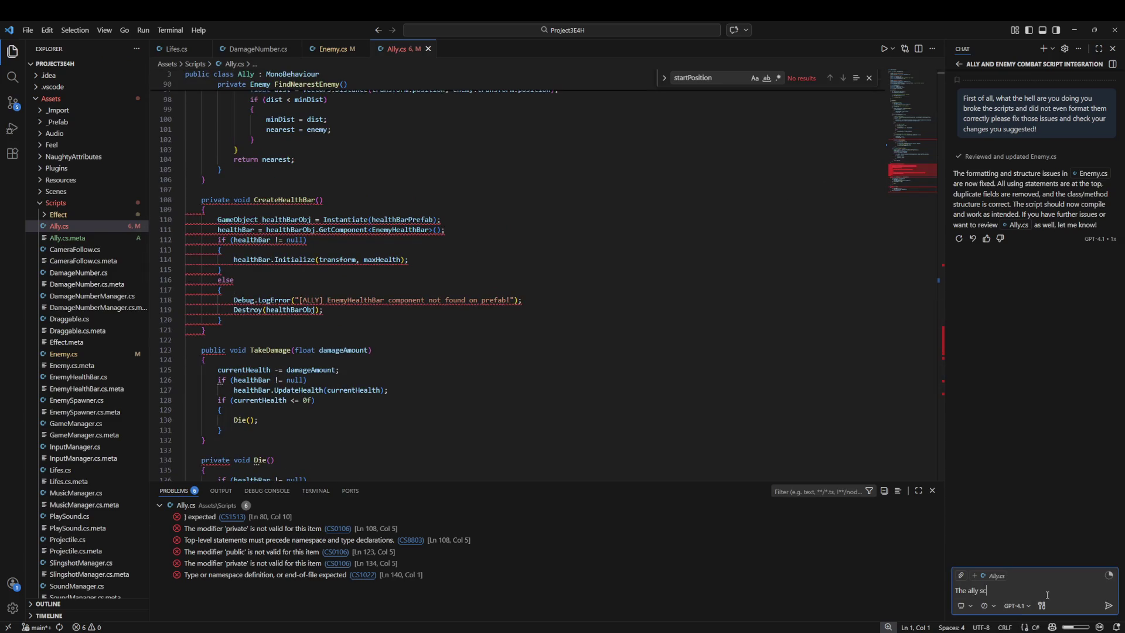
pyautogui.write('brokne, please du')
pyautogui.press('BackSpace')
pyautogui.write('ouble check what is goi')
pyautogui.write('ng on in here')
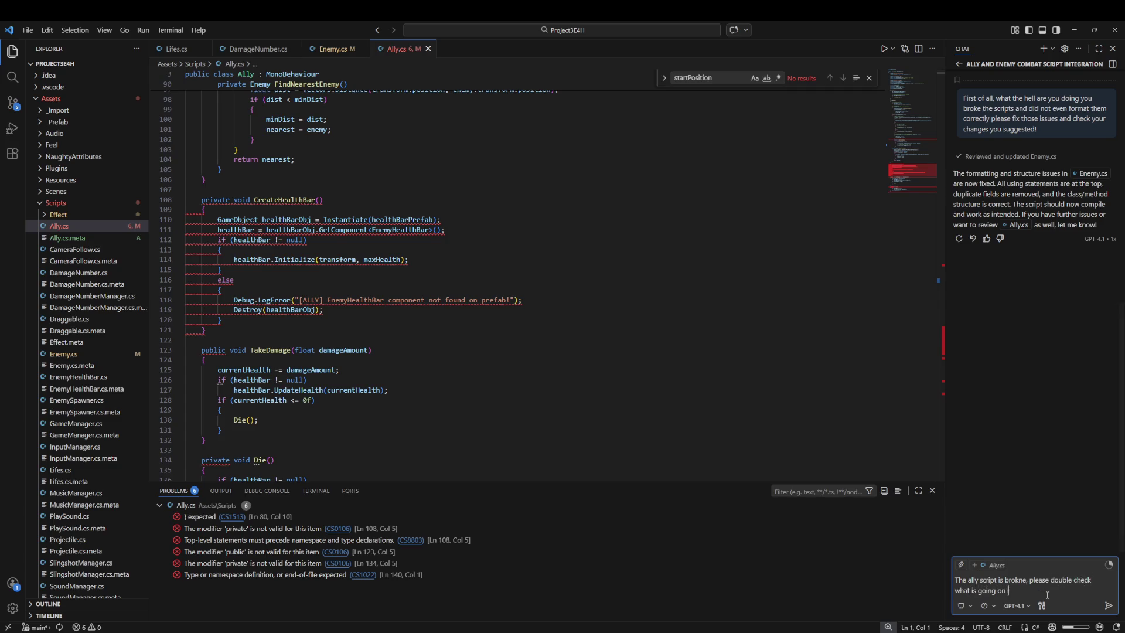
pyautogui.press('Return')
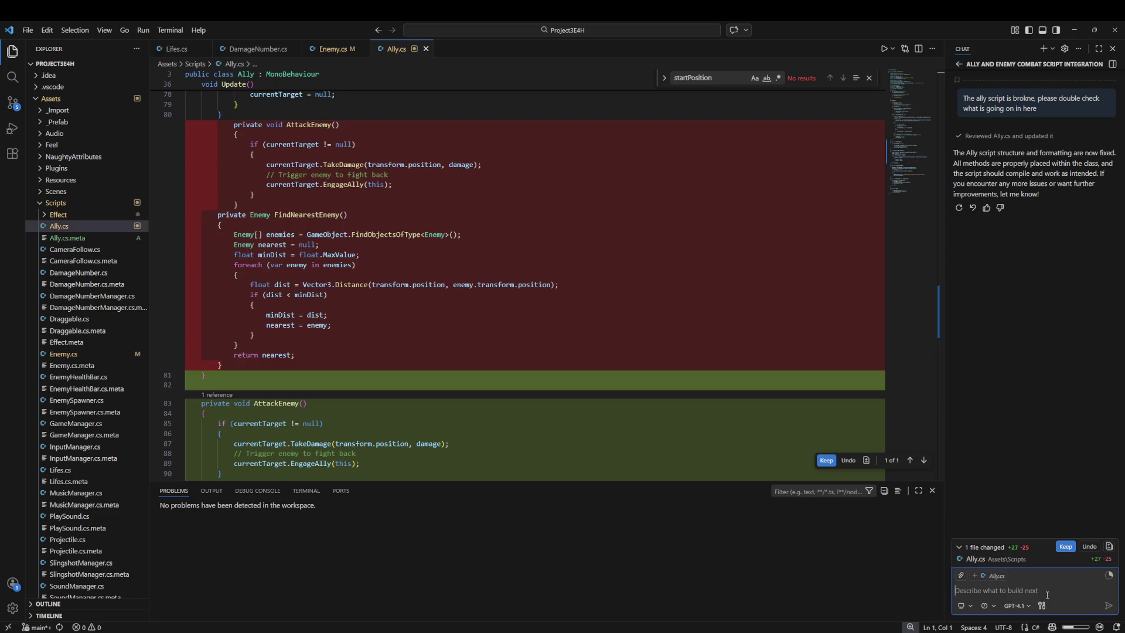
# Keep Copilot's Ally.cs fix and bring Unity forward to recompile
pyautogui.click(1065, 546)
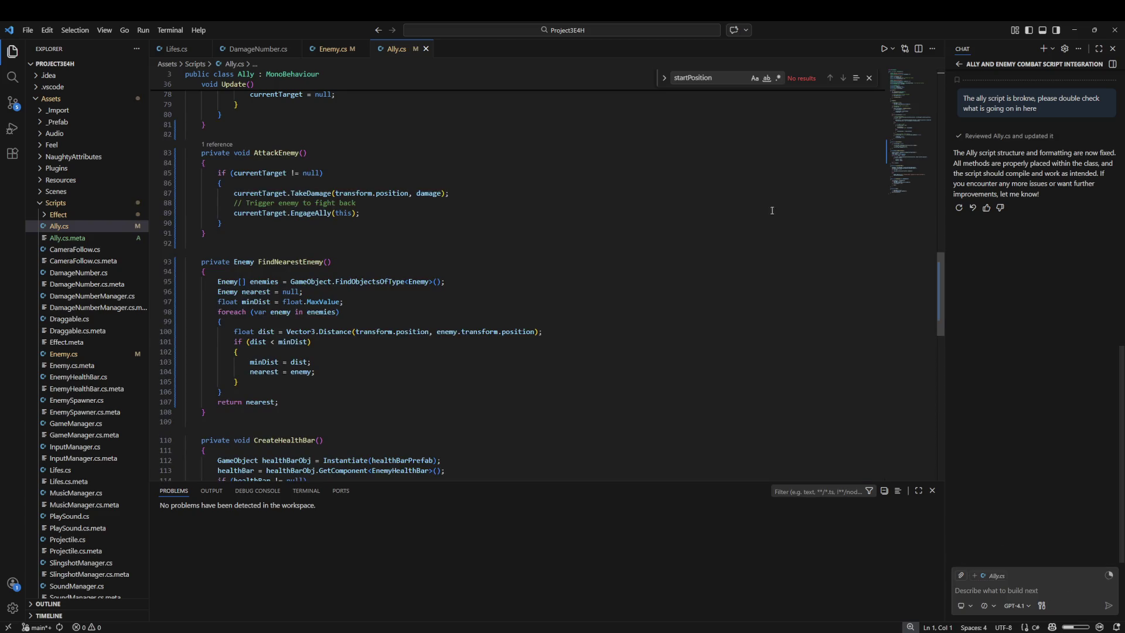
pyautogui.moveTo(989, 632)
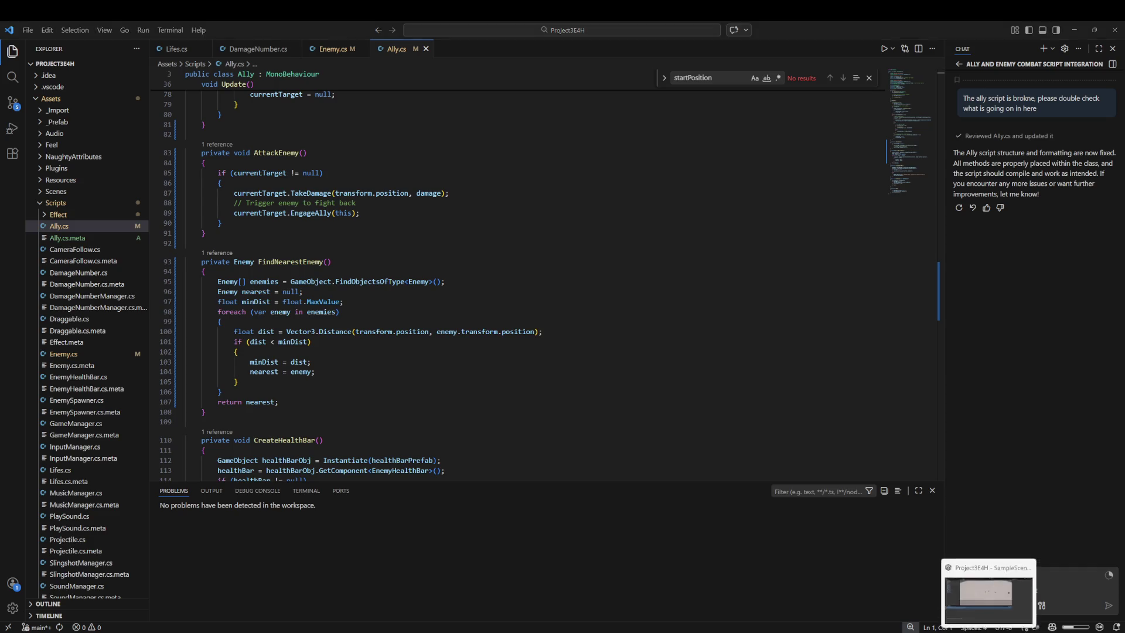
pyautogui.click(989, 598)
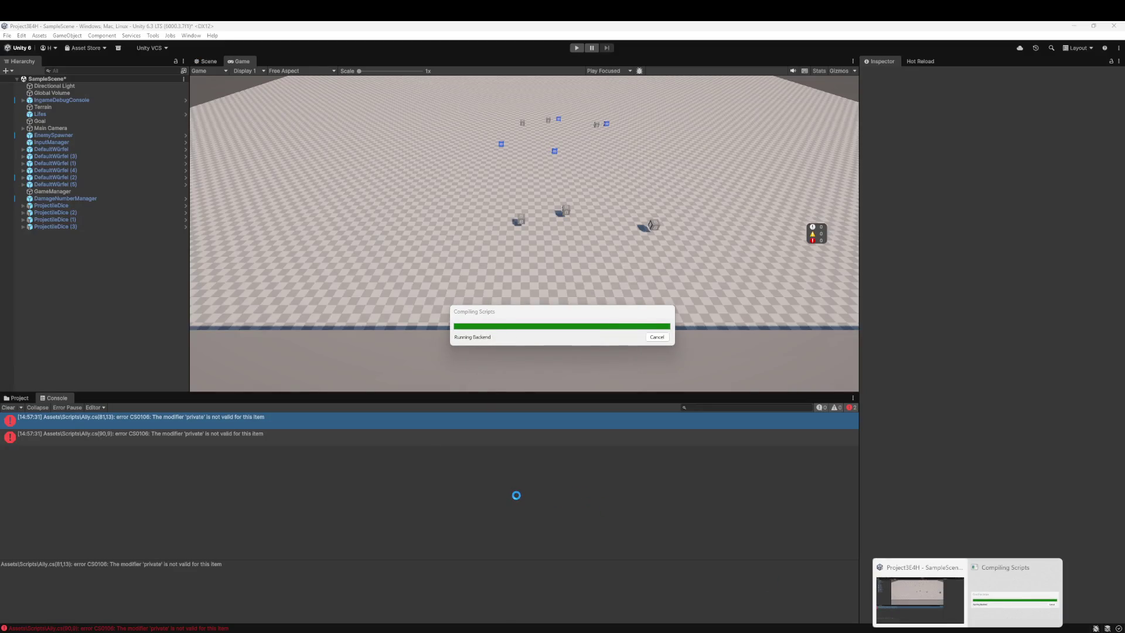